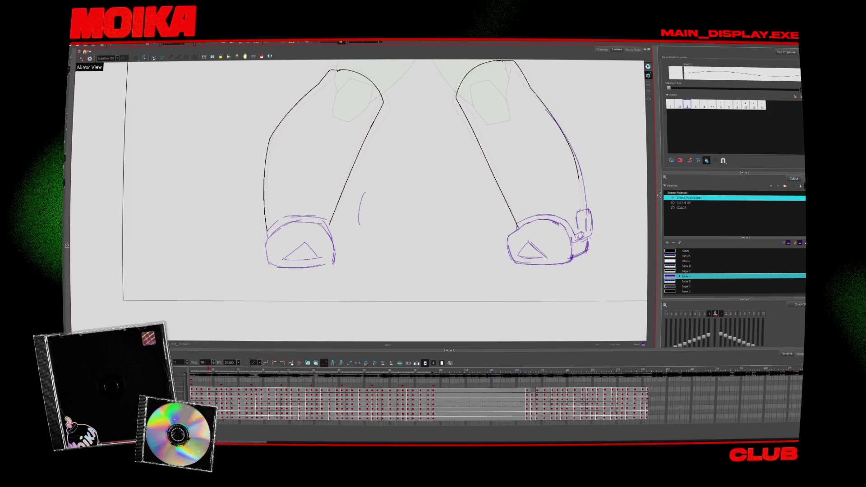
Flip between neighbouring leg poses to find the drawing missing its left foot
{"action": "key", "text": "period"}
{"action": "key", "text": "period"}
{"action": "key", "text": "comma"}
{"action": "key", "text": "comma"}
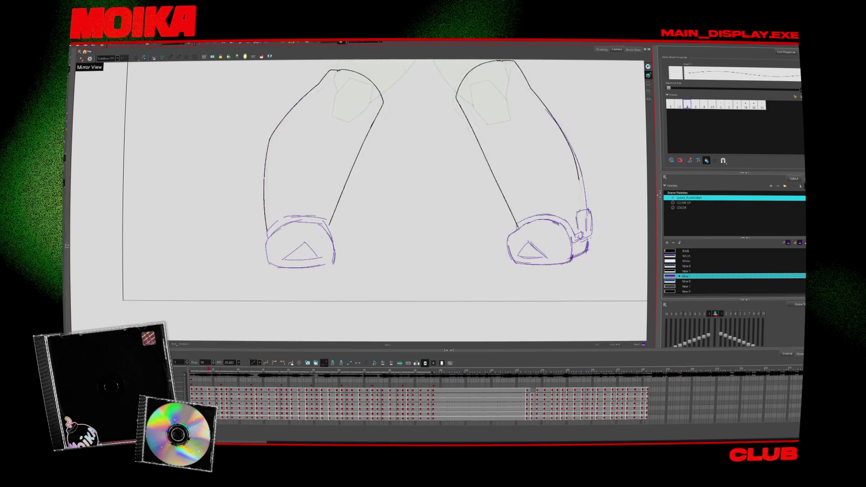
{"action": "key", "text": "period"}
{"action": "key", "text": "comma"}
{"action": "key", "text": "period"}
{"action": "key", "text": "period"}
{"action": "key", "text": "comma"}
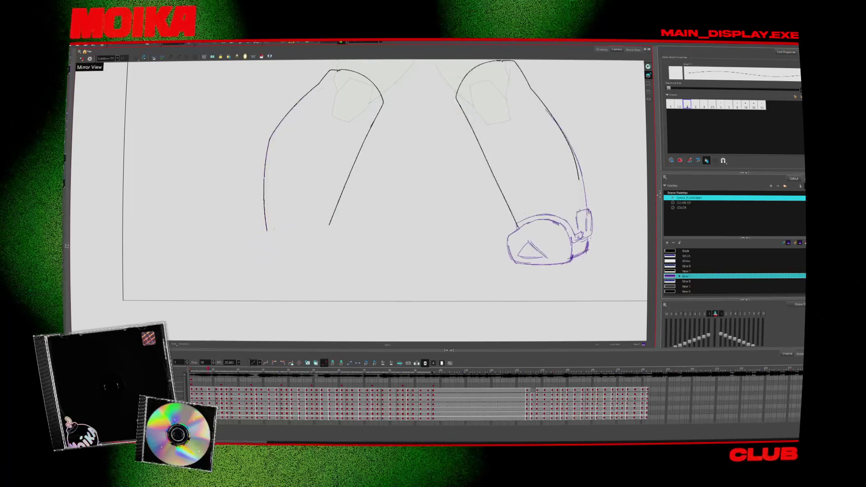
{"action": "key", "text": "period"}
{"action": "key", "text": "comma"}
{"action": "key", "text": "period"}
{"action": "key", "text": "period"}
{"action": "key", "text": "comma"}
{"action": "key", "text": "period"}
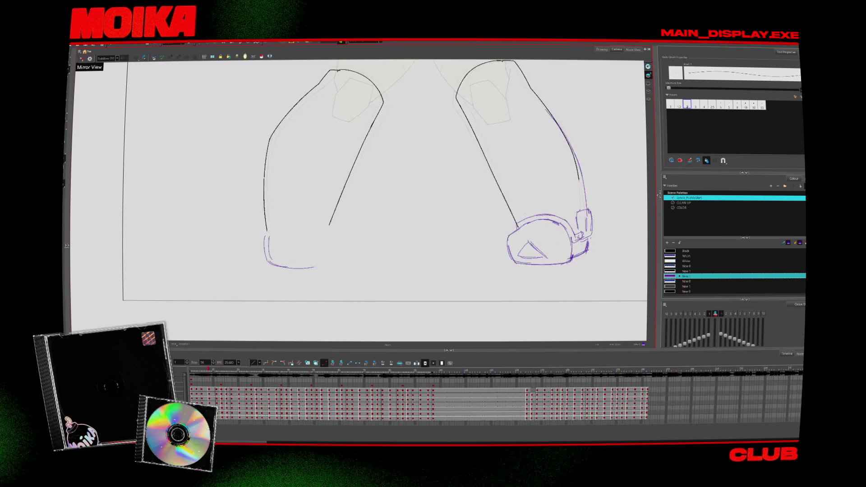
Draw purple strokes closing the left boot's right side and lengthening its top edge
{"action": "key", "text": "period"}
{"action": "key", "text": "comma"}
{"action": "left_click_drag", "start_coordinate": [329, 234], "coordinate": [324, 266]}
{"action": "key", "text": "period"}
{"action": "key", "text": "comma"}
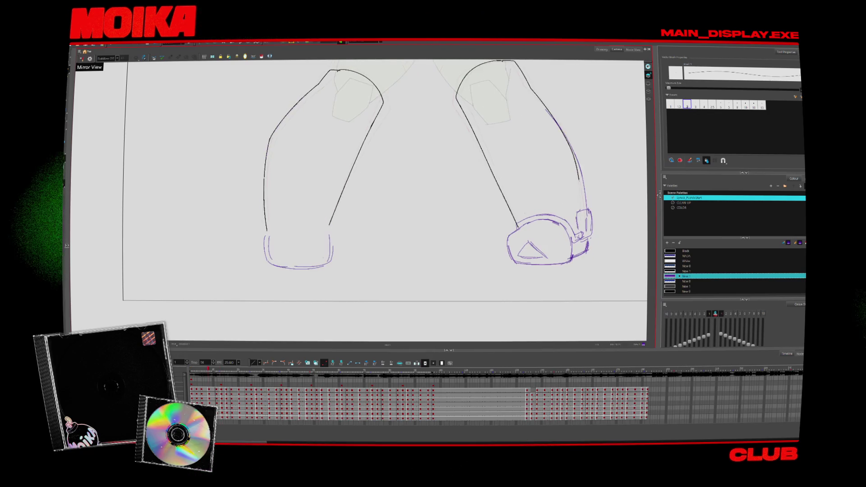
{"action": "key", "text": "period"}
{"action": "key", "text": "comma"}
{"action": "left_click_drag", "start_coordinate": [310, 224], "coordinate": [326, 228]}
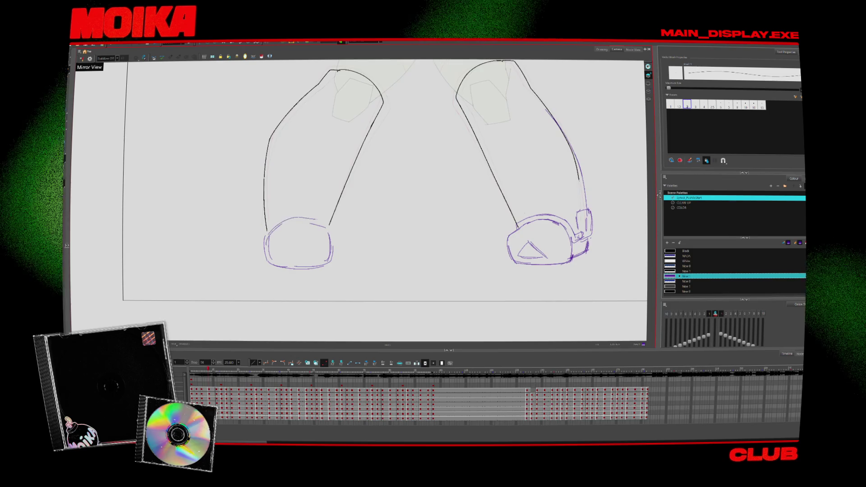
{"action": "key", "text": "period"}
{"action": "key", "text": "comma"}
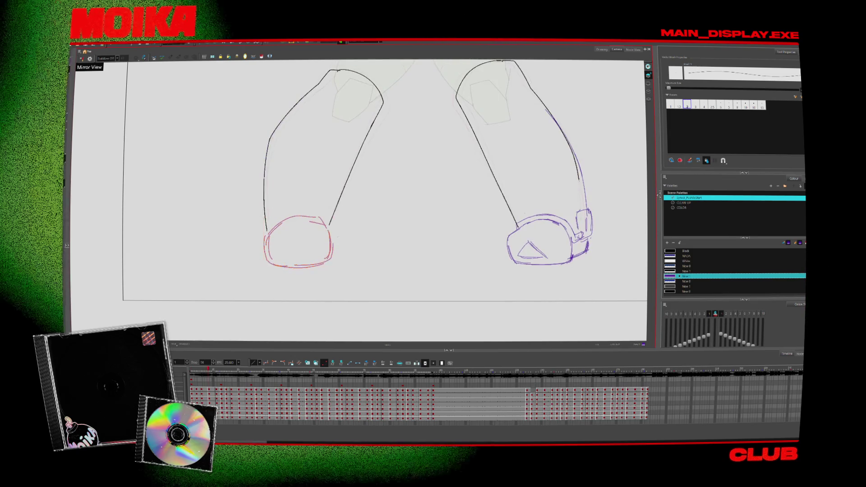
Flip through the adjacent leg drawings to compare the redrawn left boot with neighbouring poses
{"action": "key", "text": "period"}
{"action": "key", "text": "comma"}
{"action": "key", "text": "period"}
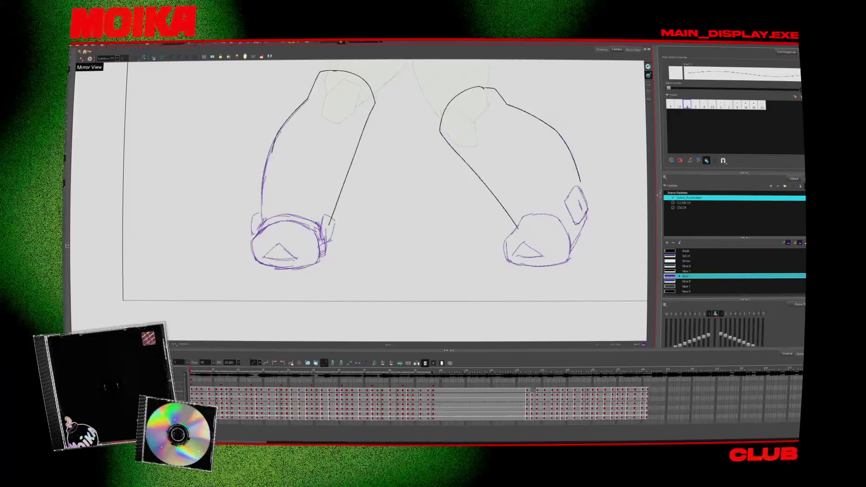
{"action": "key", "text": "comma"}
{"action": "key", "text": "period"}
{"action": "key", "text": "period"}
{"action": "key", "text": "comma"}
{"action": "key", "text": "period"}
{"action": "key", "text": "comma"}
{"action": "key", "text": "period"}
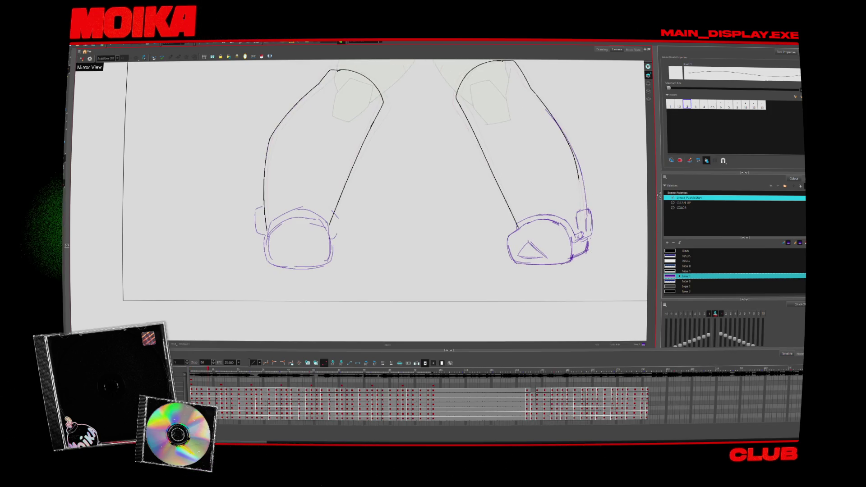
{"action": "key", "text": "comma"}
{"action": "key", "text": "period"}
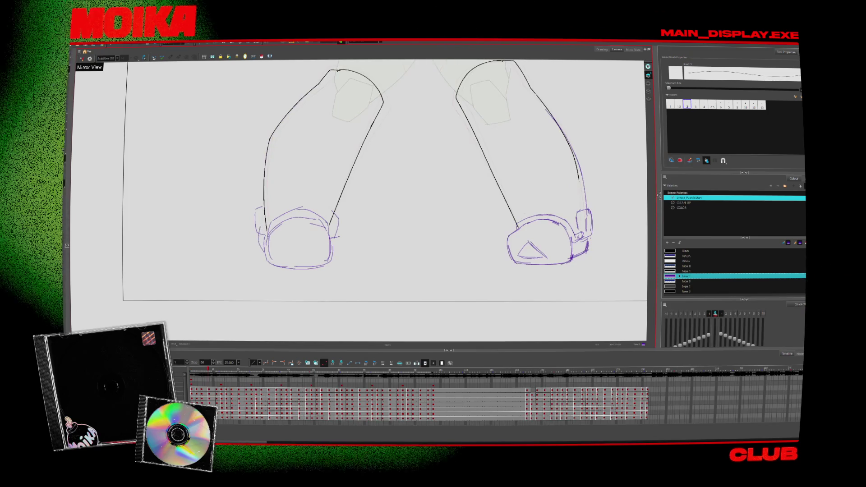
{"action": "key", "text": "super"}
{"action": "key", "text": "super"}
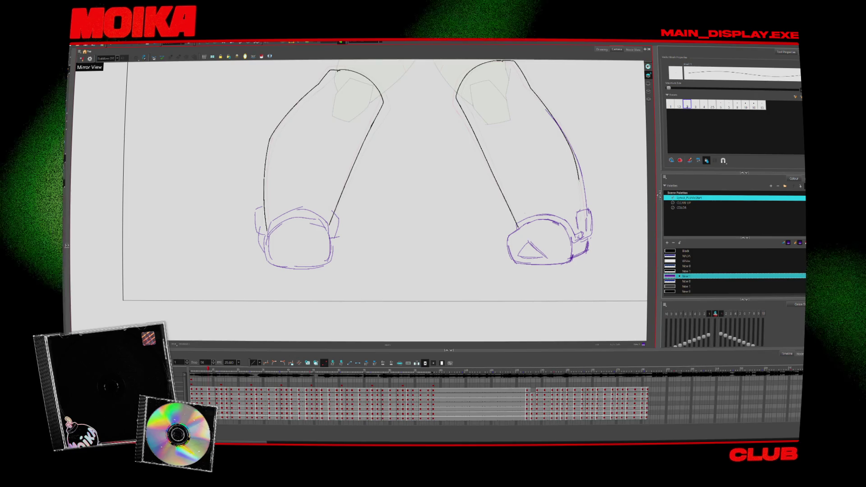
Sketch the toe mark inside the left boot, then step forward and back to compare poses
{"action": "left_click_drag", "start_coordinate": [293, 246], "coordinate": [304, 244]}
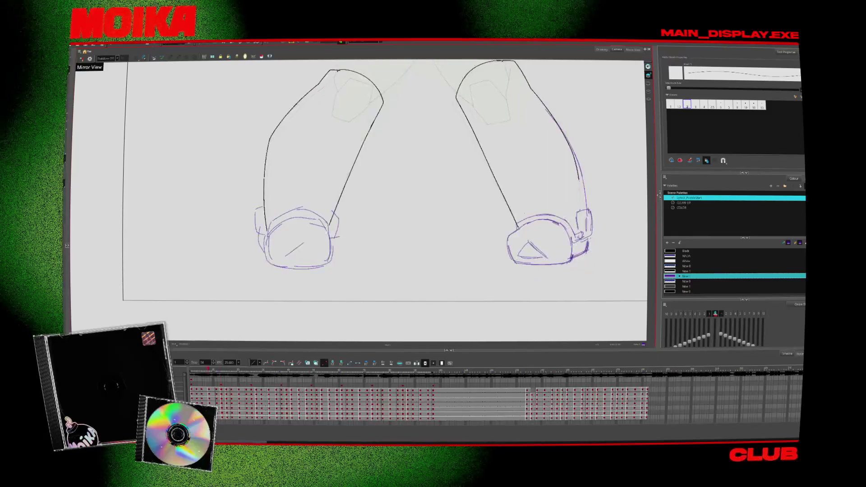
{"action": "key", "text": "period"}
{"action": "key", "text": "comma"}
{"action": "key", "text": "comma"}
{"action": "key", "text": "comma"}
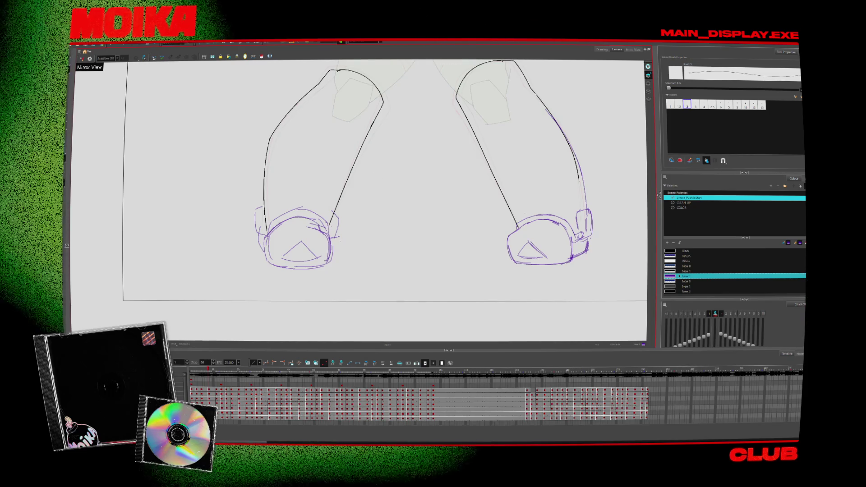
Play back the leg animation, then switch to the zoom view for the left boot
{"action": "key", "text": "Return"}
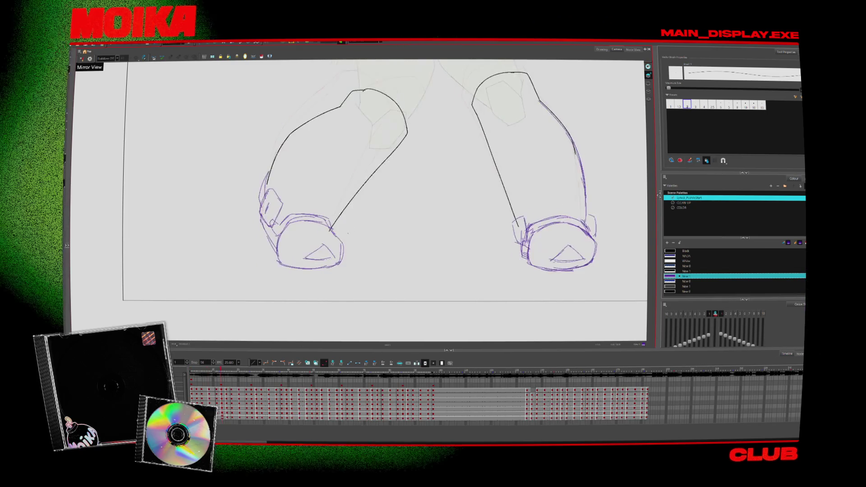
{"action": "key", "text": "2"}
{"action": "key", "text": "2"}
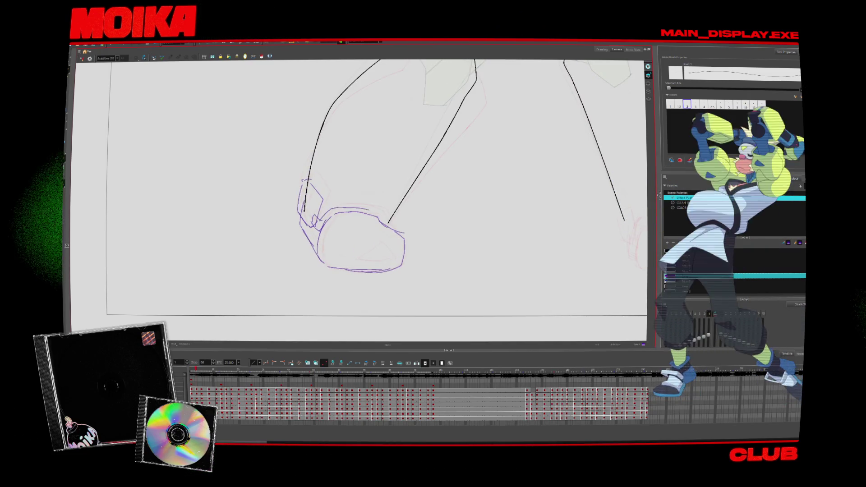
Mirror the canvas to check the drawing, unflip it, and stroke the left boot's outer edge
{"action": "left_click", "coordinate": [82, 58]}
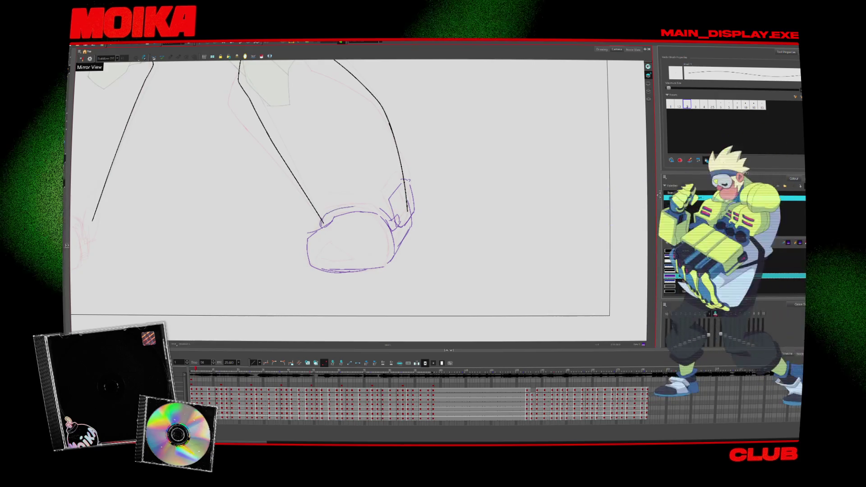
{"action": "left_click", "coordinate": [82, 59]}
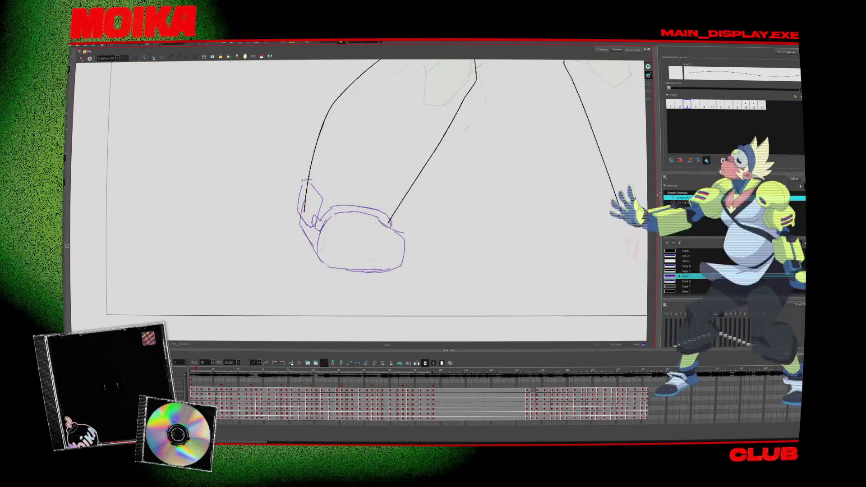
{"action": "mouse_move", "coordinate": [347, 257]}
{"action": "left_mouse_down"}
{"action": "mouse_move", "coordinate": [387, 261]}
{"action": "mouse_move", "coordinate": [325, 324]}
{"action": "left_mouse_up"}
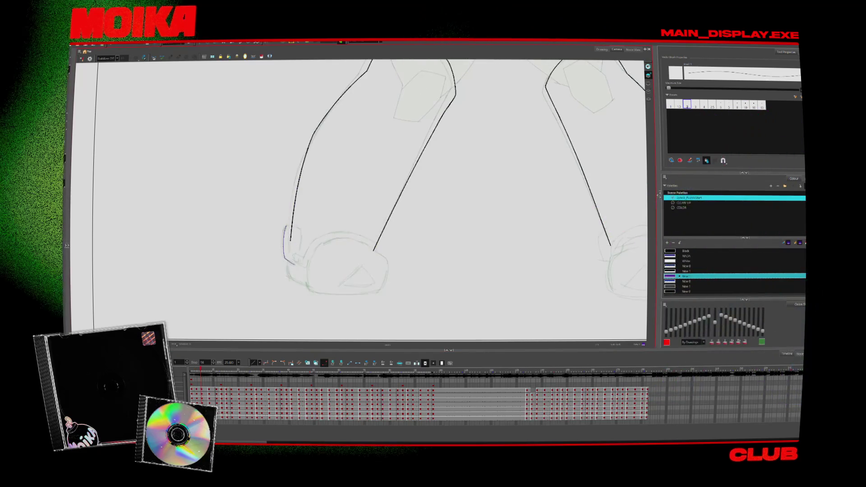
Brush a purple ankle loop and the left boot's bottom edge, then compare adjacent drawings
{"action": "mouse_move", "coordinate": [284, 228]}
{"action": "left_mouse_down"}
{"action": "mouse_move", "coordinate": [289, 263]}
{"action": "mouse_move", "coordinate": [292, 226]}
{"action": "left_mouse_up"}
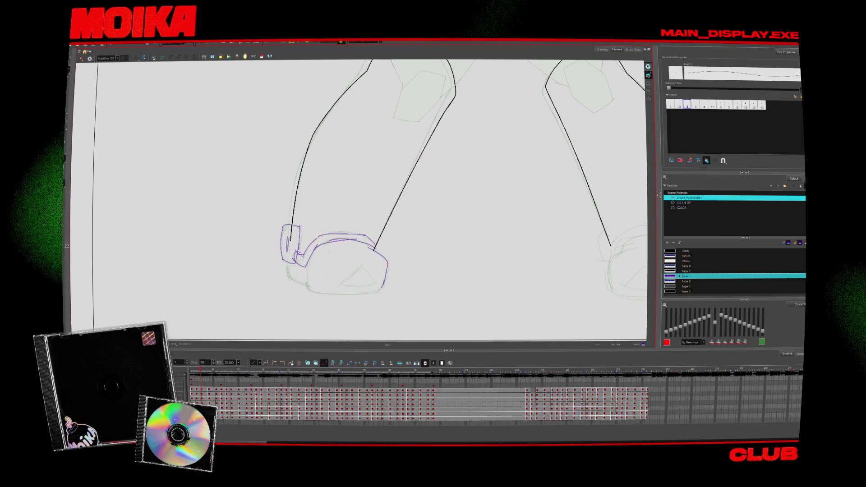
{"action": "left_click_drag", "start_coordinate": [307, 289], "coordinate": [386, 291]}
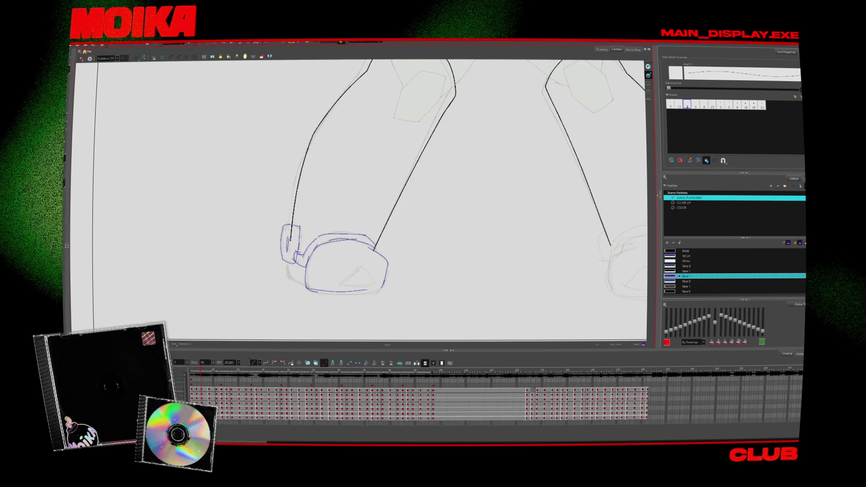
{"action": "key", "text": "comma"}
{"action": "key", "text": "comma"}
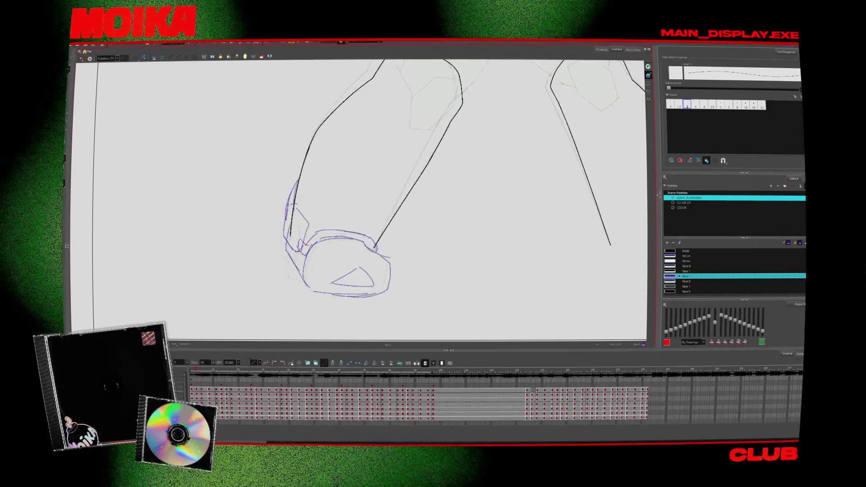
{"action": "key", "text": "period"}
{"action": "key", "text": "period"}
{"action": "key", "text": "period"}
{"action": "key", "text": "period"}
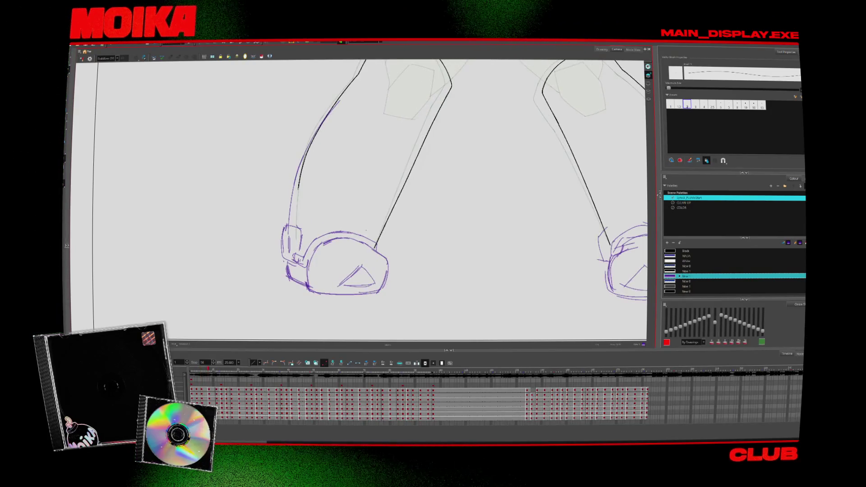
{"action": "key", "text": "period"}
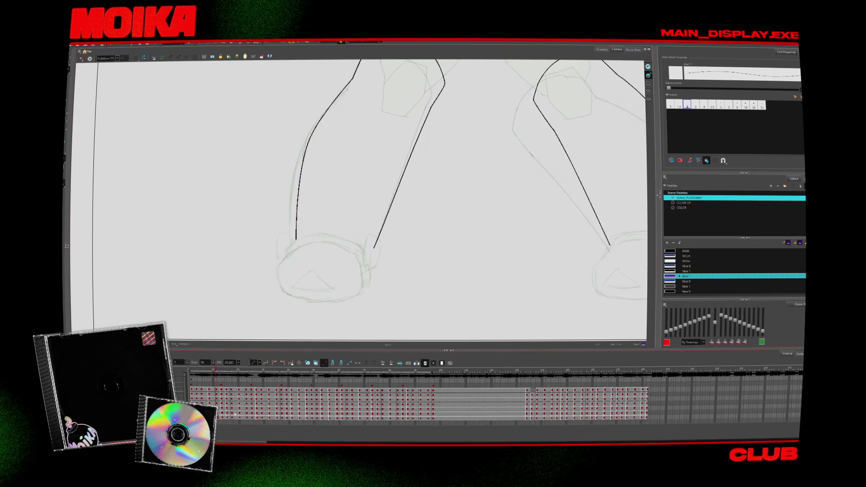
{"action": "key", "text": "period"}
{"action": "key", "text": "comma"}
{"action": "key", "text": "period"}
{"action": "key", "text": "comma"}
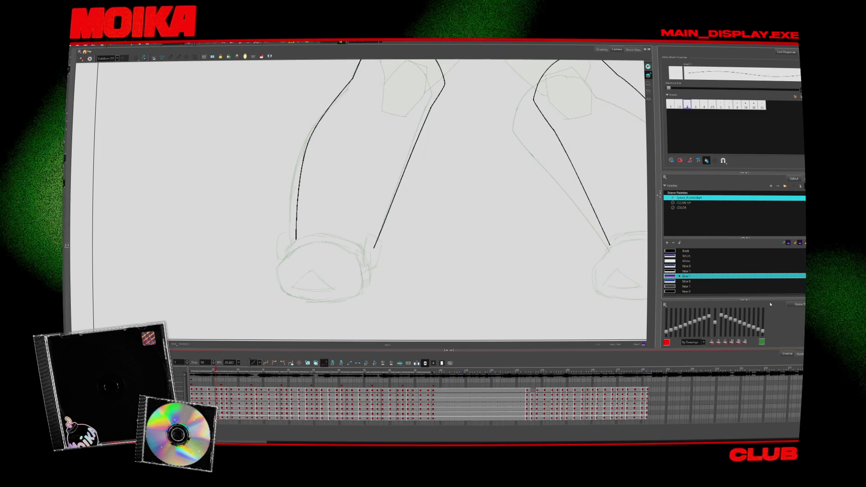
Turn on onion skinning with neighbouring frames shown as red and green outlines
{"action": "left_click", "coordinate": [799, 304]}
{"action": "left_click", "coordinate": [711, 308]}
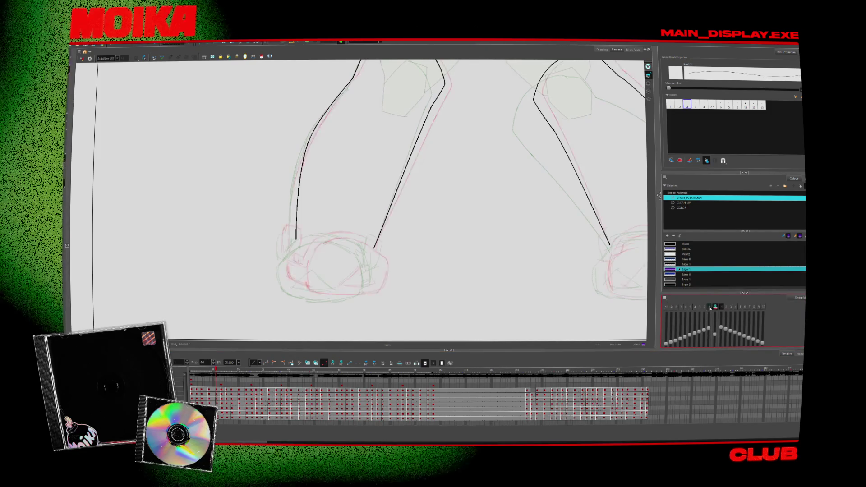
{"action": "key", "text": "period"}
{"action": "key", "text": "comma"}
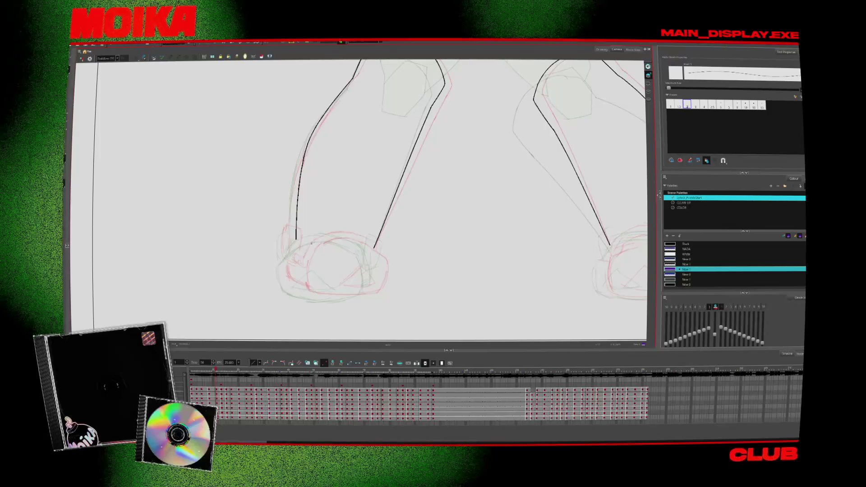
Sketch the left boot's outline and inner detail, deselect the foot circle, and zoom out
{"action": "left_click_drag", "start_coordinate": [296, 267], "coordinate": [314, 246]}
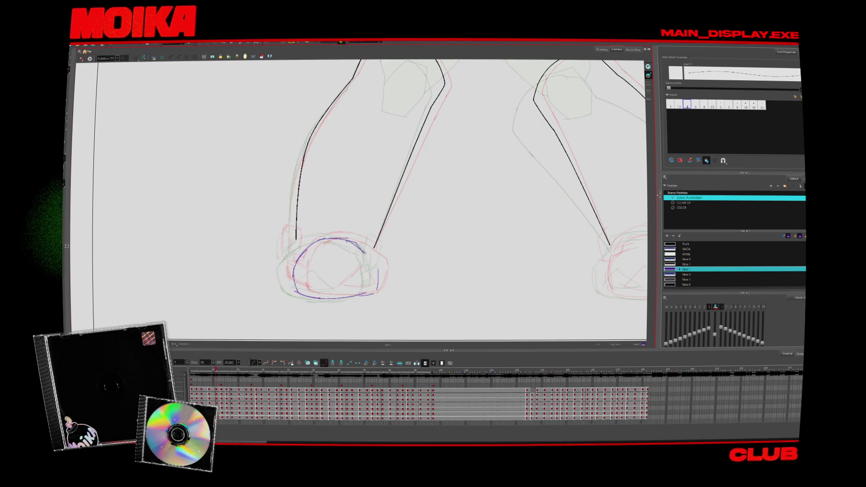
{"action": "left_click_drag", "start_coordinate": [338, 269], "coordinate": [352, 286]}
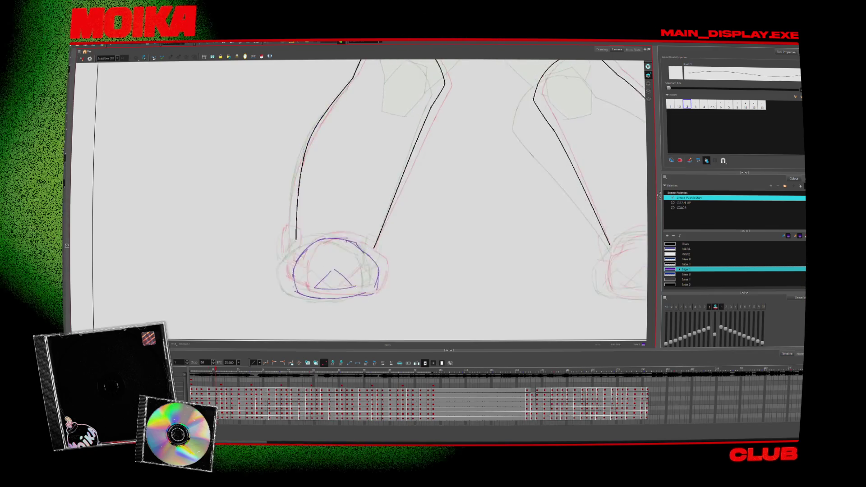
{"action": "left_click", "coordinate": [297, 225]}
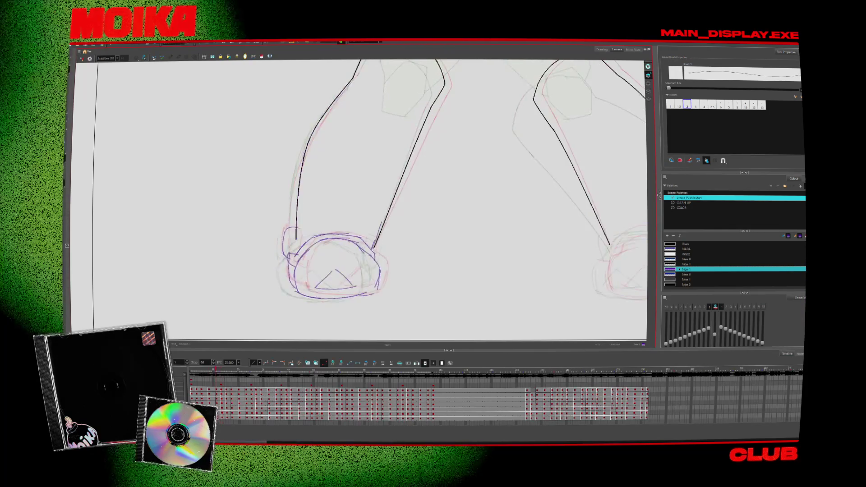
{"action": "key", "text": "alt+z"}
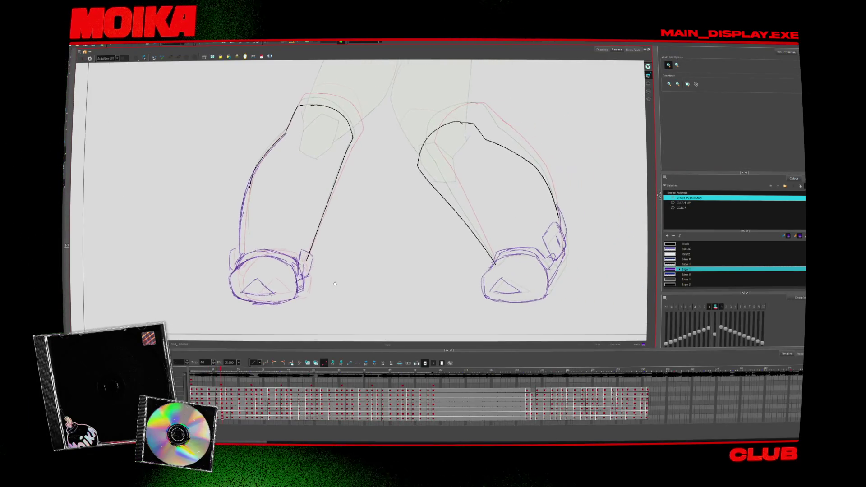
Stop playback and zoom in twice on the legs, closing in on the left ankle
{"action": "scroll", "coordinate": [356, 320], "scroll_direction": "down", "scroll_amount": 2}
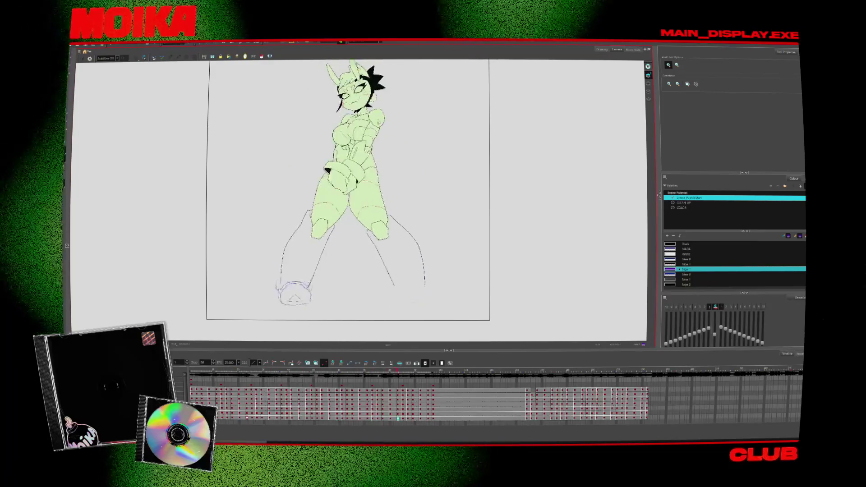
{"action": "left_click", "coordinate": [333, 232]}
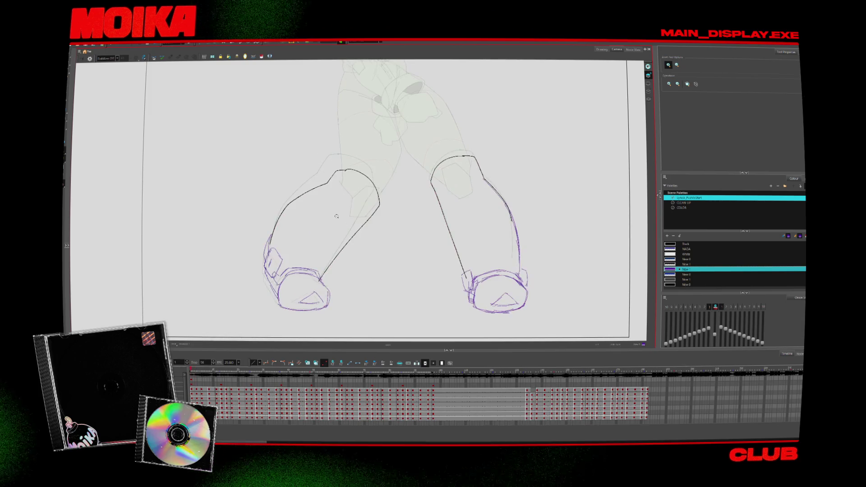
{"action": "left_click", "coordinate": [277, 254]}
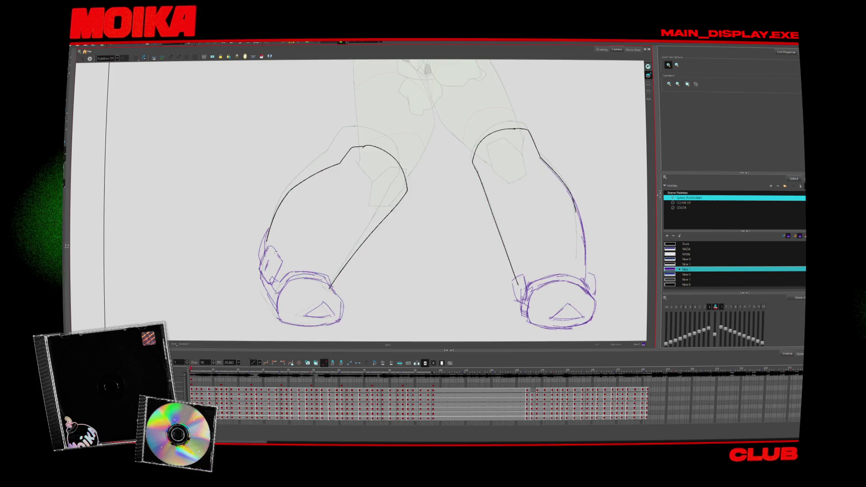
Switch to the Brush and add a short stroke at the left ankle
{"action": "key", "text": "period"}
{"action": "key", "text": "alt+b"}
{"action": "key", "text": "comma"}
{"action": "key", "text": "period"}
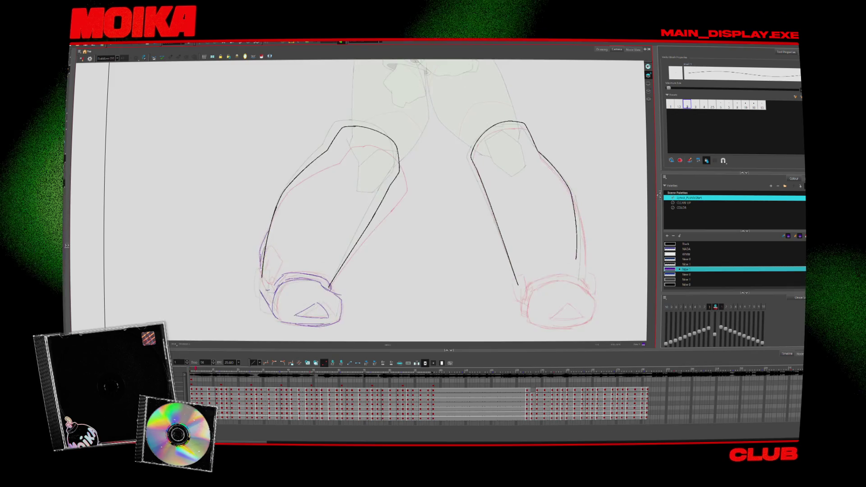
{"action": "left_click_drag", "start_coordinate": [275, 261], "coordinate": [266, 284]}
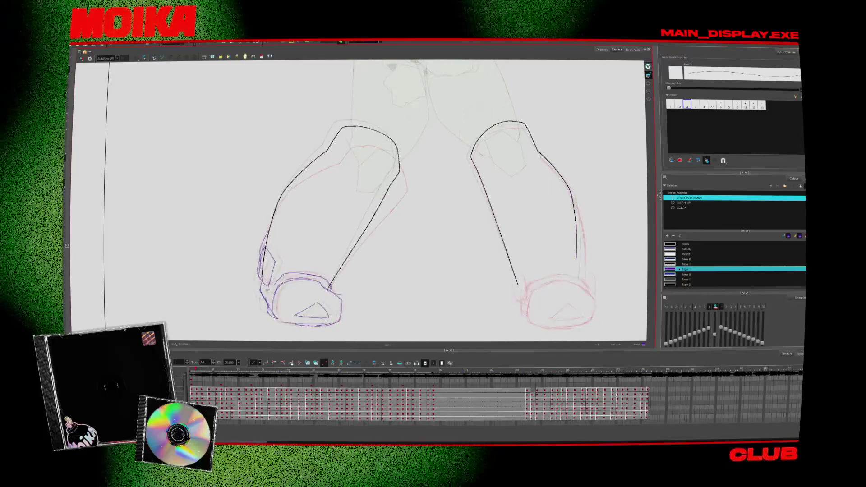
Flip through the next leg drawings and zoom in around the left shoe
{"action": "key", "text": "period"}
{"action": "key", "text": "comma"}
{"action": "key", "text": "period"}
{"action": "key", "text": "period"}
{"action": "key", "text": "period"}
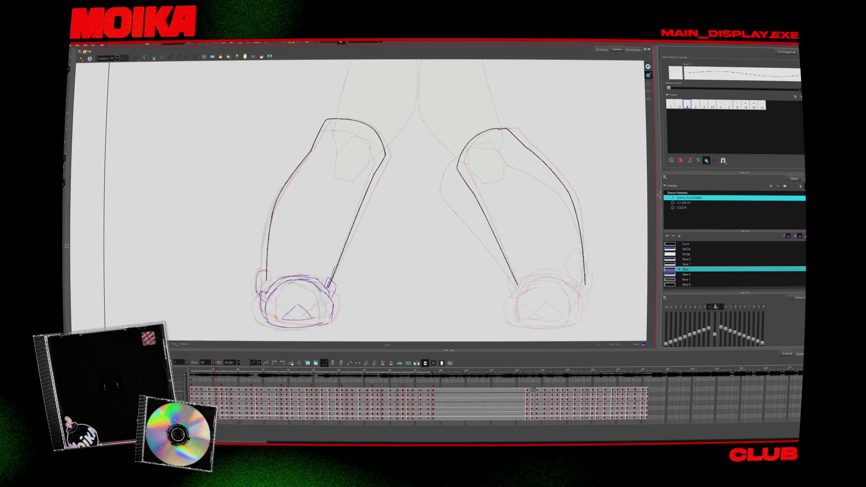
{"action": "key", "text": "period"}
{"action": "key", "text": "period"}
{"action": "key", "text": "alt+z"}
Step forward and back through the leg drawings to compare the boots
{"action": "key", "text": "period"}
{"action": "key", "text": "period"}
{"action": "key", "text": "period"}
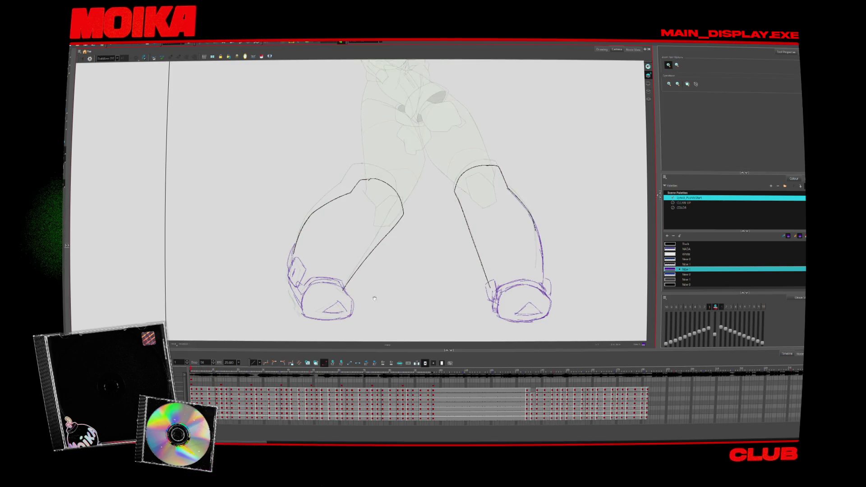
{"action": "left_click", "coordinate": [341, 265], "text": "alt"}
{"action": "left_click", "coordinate": [341, 265]}
{"action": "key", "text": "period"}
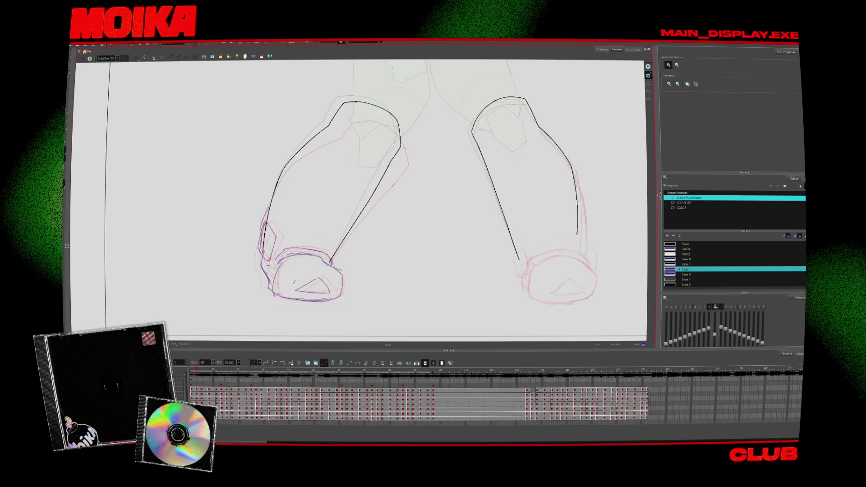
{"action": "key", "text": "period"}
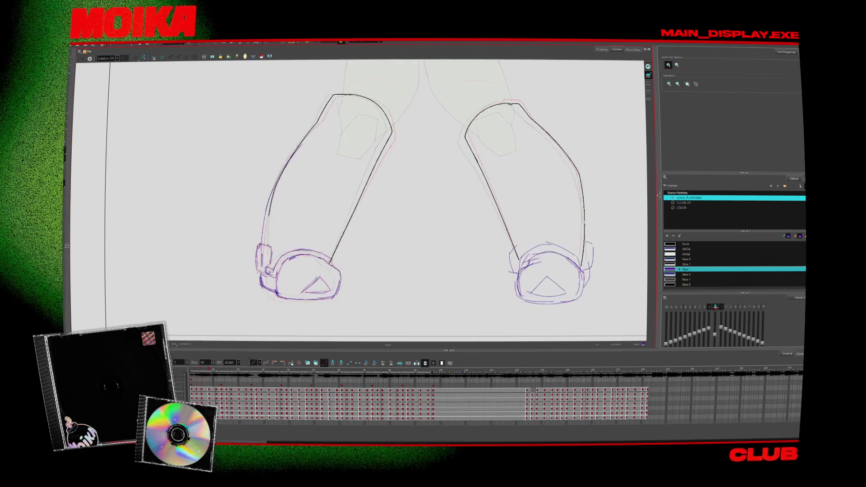
{"action": "key", "text": "period"}
{"action": "key", "text": "period"}
{"action": "key", "text": "period"}
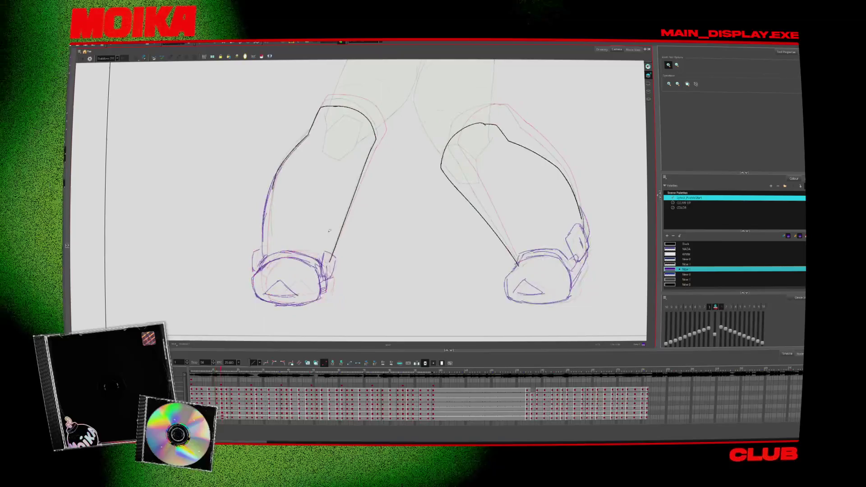
{"action": "key", "text": "comma"}
{"action": "key", "text": "comma"}
{"action": "key", "text": "comma"}
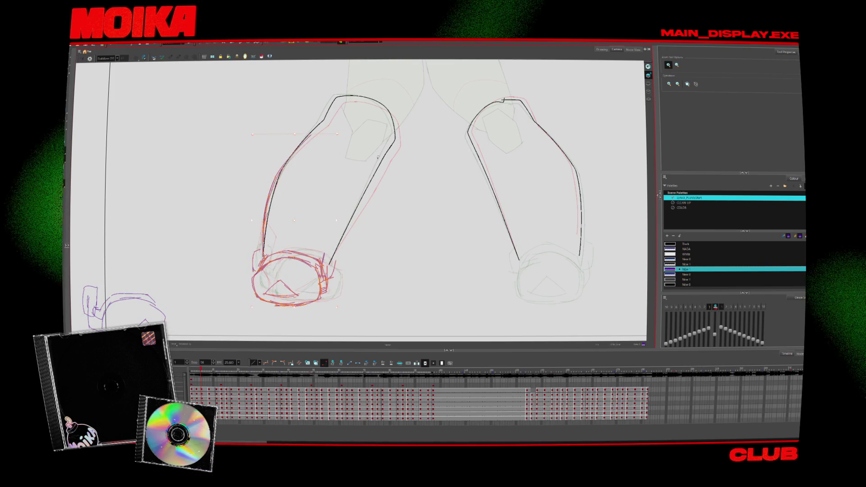
{"action": "key", "text": "period"}
{"action": "key", "text": "comma"}
{"action": "key", "text": "comma"}
{"action": "key", "text": "comma"}
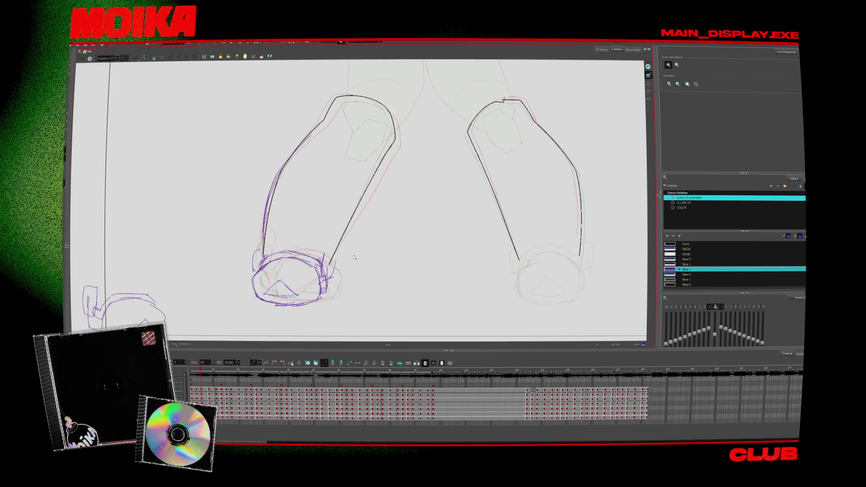
{"action": "key", "text": "period"}
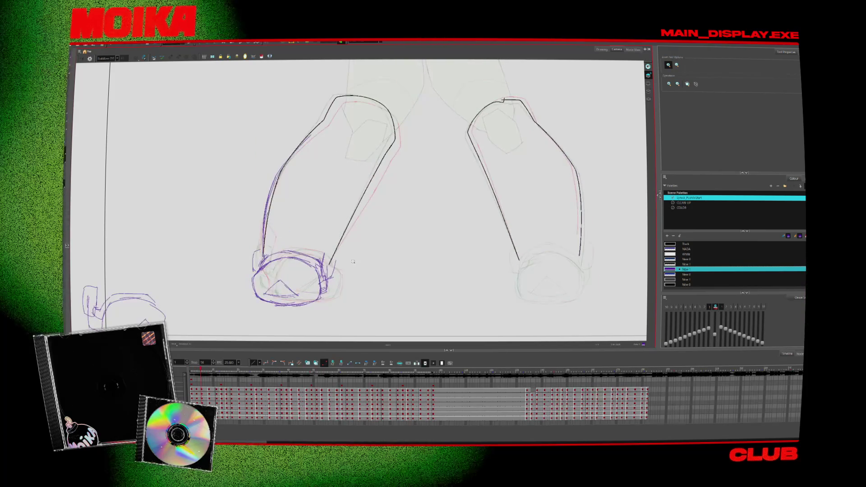
{"action": "key", "text": "period"}
{"action": "key", "text": "period"}
{"action": "key", "text": "period"}
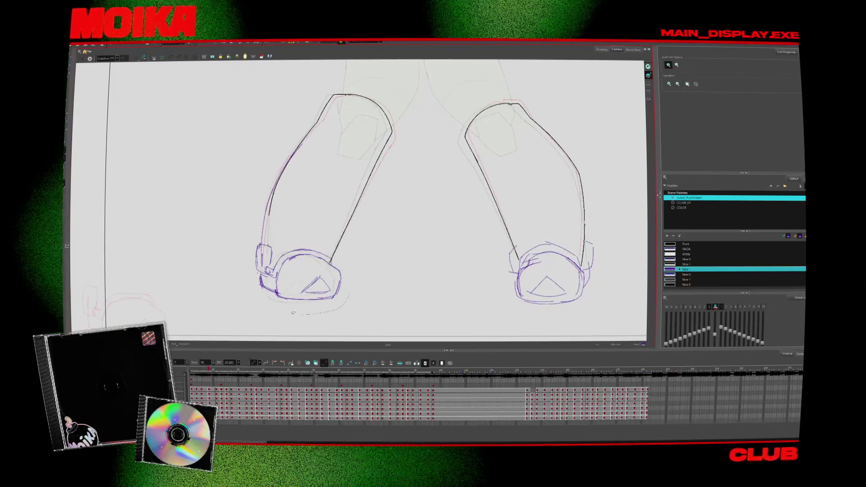
{"action": "key", "text": "period"}
{"action": "key", "text": "period"}
{"action": "key", "text": "period"}
{"action": "key", "text": "period"}
{"action": "key", "text": "period"}
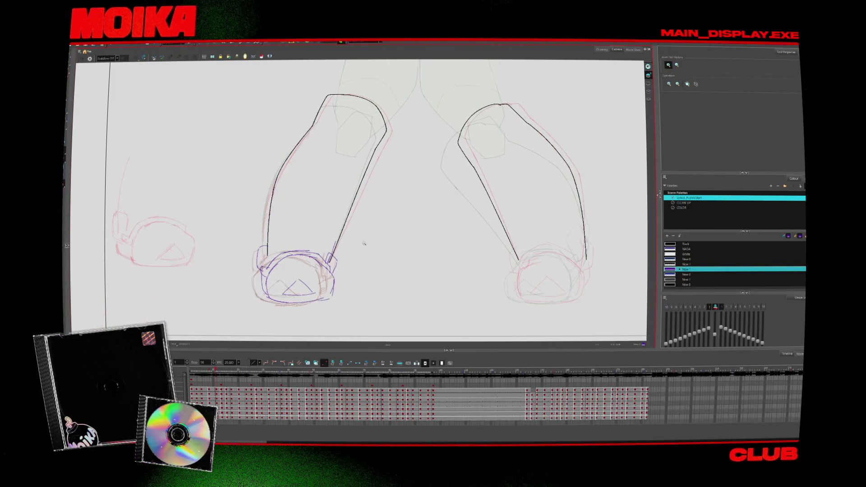
{"action": "scroll", "coordinate": [351, 272], "scroll_direction": "down", "scroll_amount": 2}
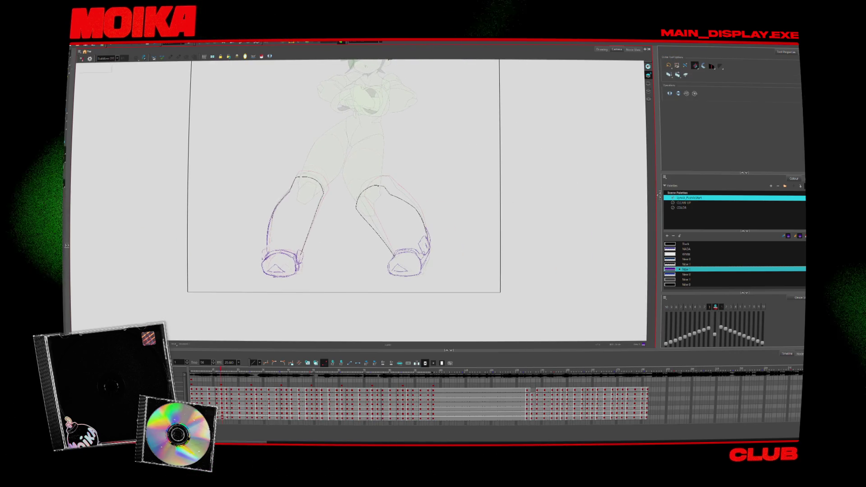
Go back a few drawings, play the animation, and stop at frame 1
{"action": "key", "text": "comma"}
{"action": "key", "text": "alt+s"}
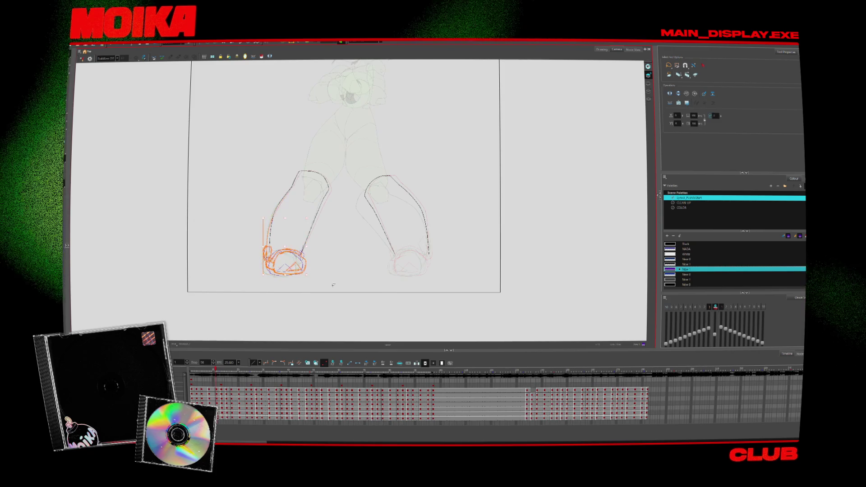
{"action": "key", "text": "comma"}
{"action": "key", "text": "comma"}
{"action": "key", "text": "comma"}
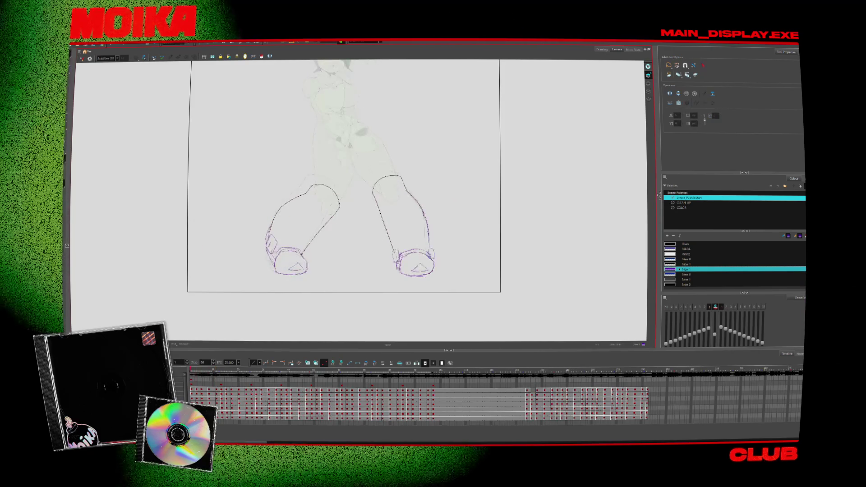
{"action": "key", "text": "Return"}
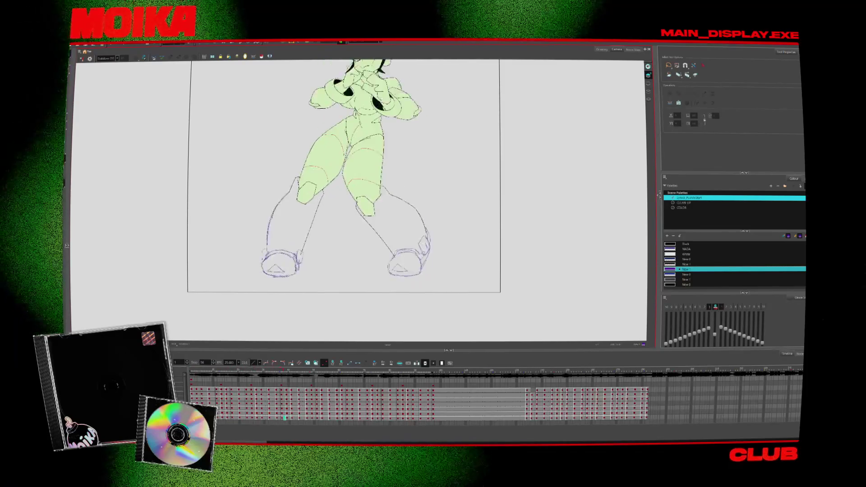
{"action": "left_click", "coordinate": [199, 371]}
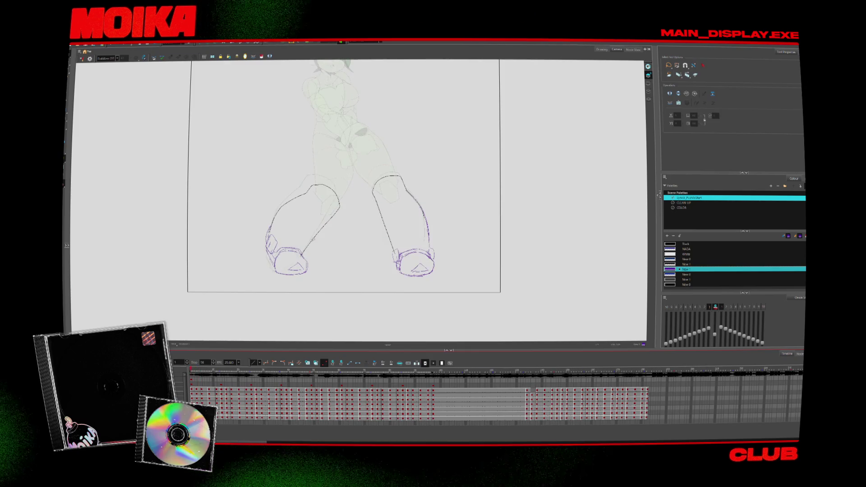
Switch back to the Brush and step forward through the next leg drawings
{"action": "scroll", "coordinate": [343, 180], "scroll_direction": "up", "scroll_amount": 3}
{"action": "key", "text": "period"}
{"action": "key", "text": "alt+b"}
{"action": "key", "text": "period"}
{"action": "key", "text": "period"}
{"action": "key", "text": "period"}
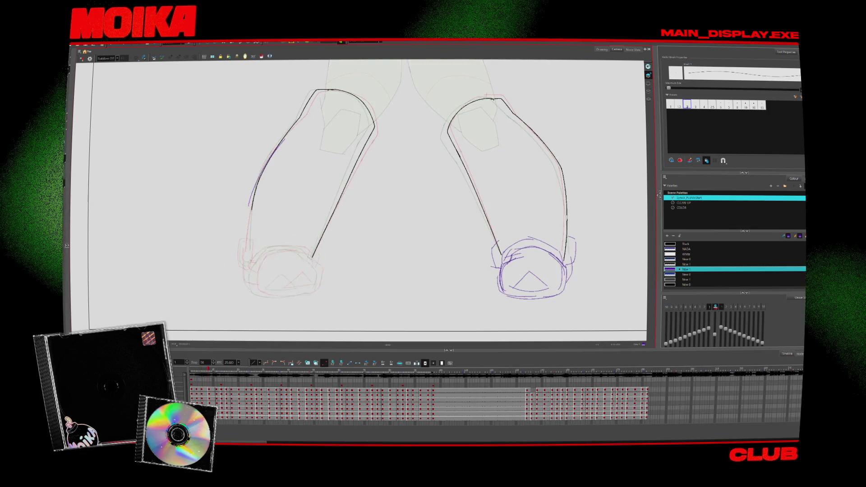
Extend the left leg outline into the shoe and zoom in on the legs and shoes
{"action": "key", "text": "period"}
{"action": "key", "text": "period"}
{"action": "key", "text": "period"}
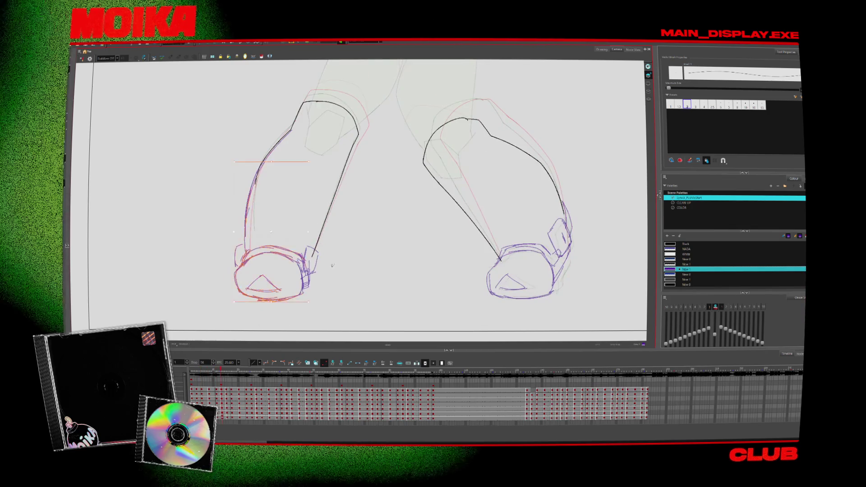
{"action": "mouse_move", "coordinate": [300, 262]}
{"action": "left_mouse_down"}
{"action": "mouse_move", "coordinate": [309, 289]}
{"action": "mouse_move", "coordinate": [338, 261]}
{"action": "left_mouse_up"}
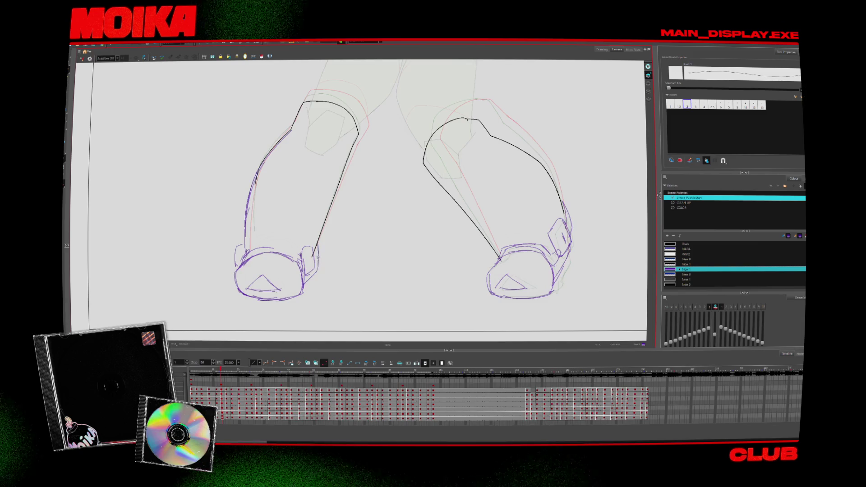
{"action": "scroll", "coordinate": [319, 262], "scroll_direction": "up", "scroll_amount": 5}
{"action": "scroll", "coordinate": [340, 227], "scroll_direction": "down", "scroll_amount": 5}
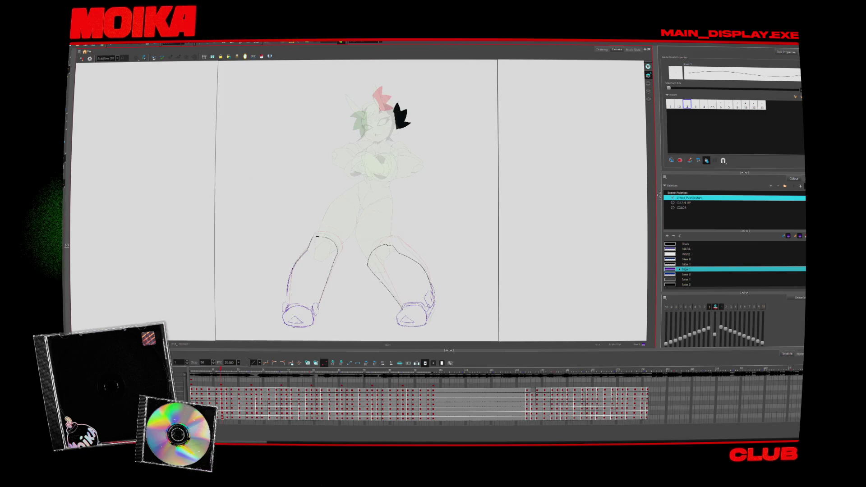
{"action": "key", "text": "alt+z"}
{"action": "left_click", "coordinate": [323, 276]}
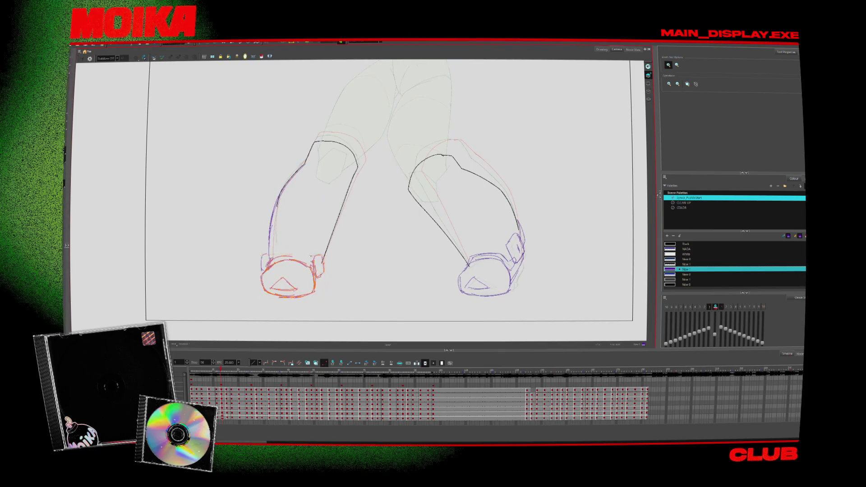
Move to the next leg drawing and switch to the inking brush for black outlines
{"action": "key", "text": "alt+b"}
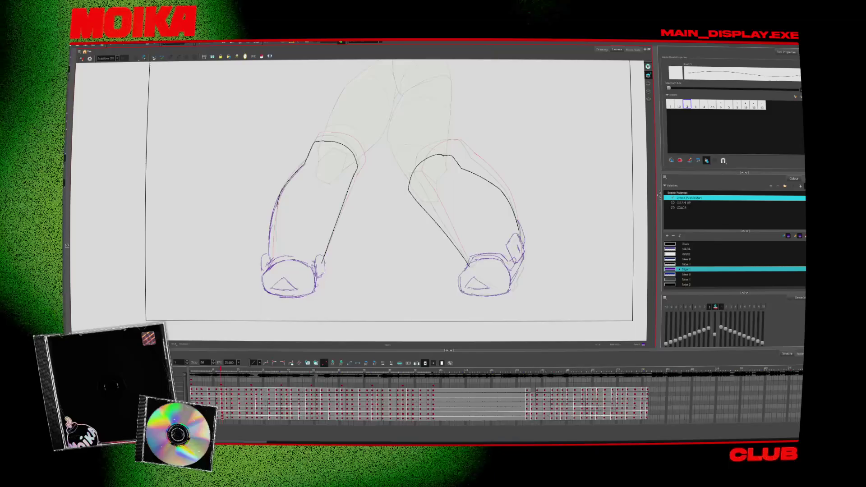
{"action": "key", "text": "period"}
{"action": "key", "text": "period"}
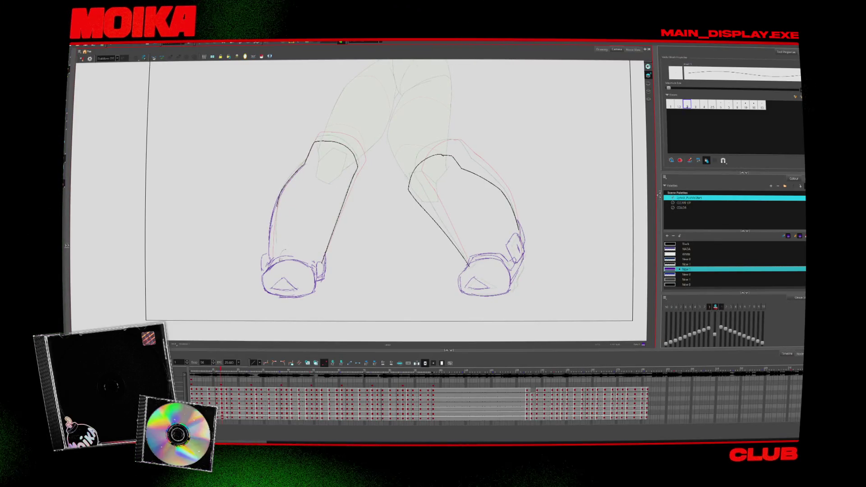
{"action": "key", "text": "alt+b"}
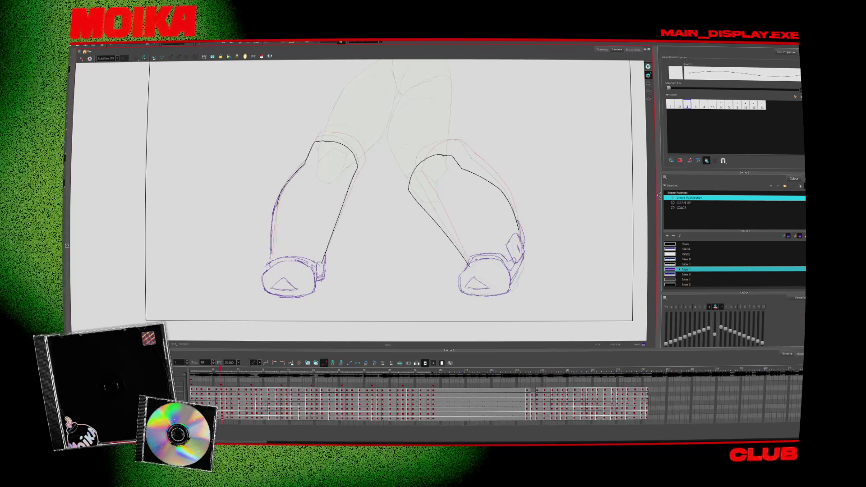
{"action": "key", "text": "alt+b"}
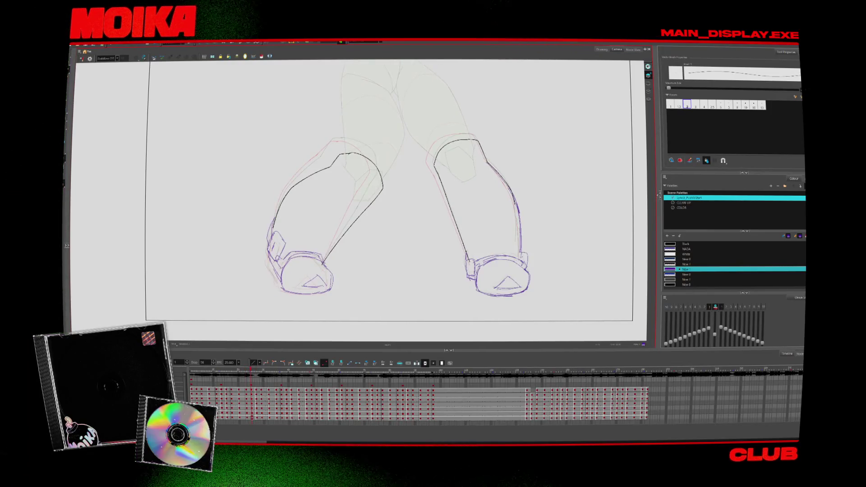
{"action": "key", "text": "alt+b"}
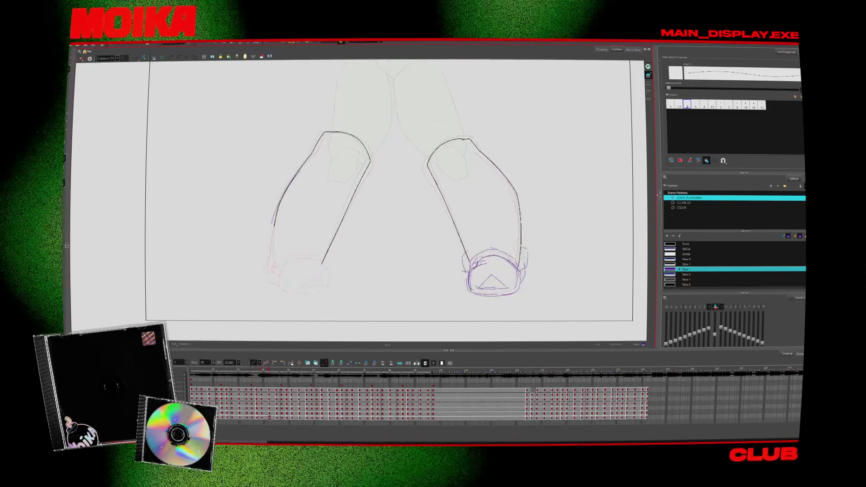
Zoom in on the legs and redraw the left boot's top outline and inner triangle with the Brush
{"action": "key", "text": "alt+z"}
{"action": "left_click", "coordinate": [329, 298], "text": "alt"}
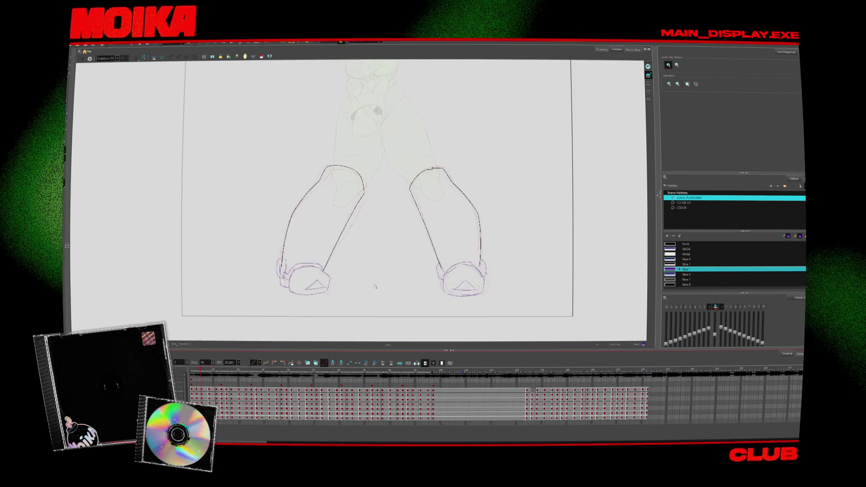
{"action": "left_click", "coordinate": [309, 277]}
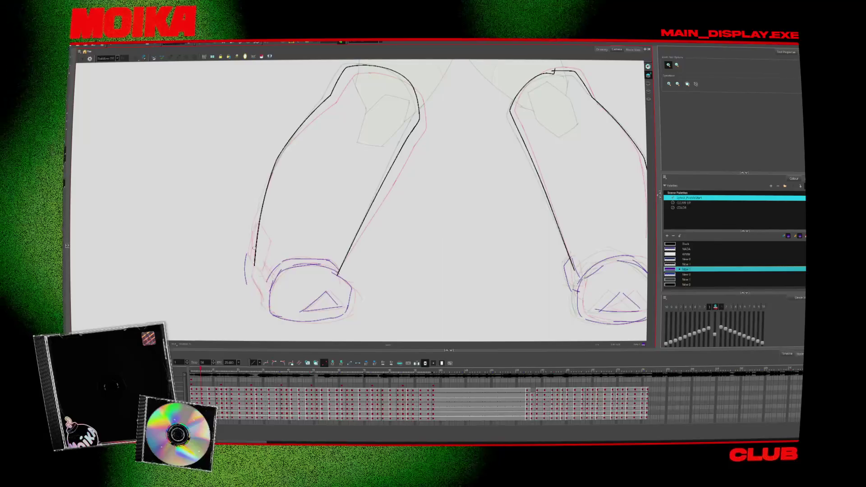
{"action": "key", "text": "alt+b"}
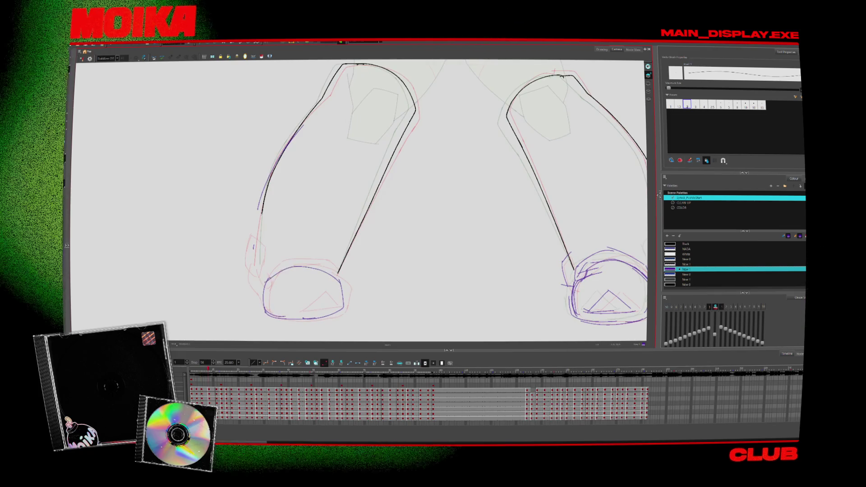
{"action": "left_click_drag", "start_coordinate": [366, 290], "coordinate": [342, 328]}
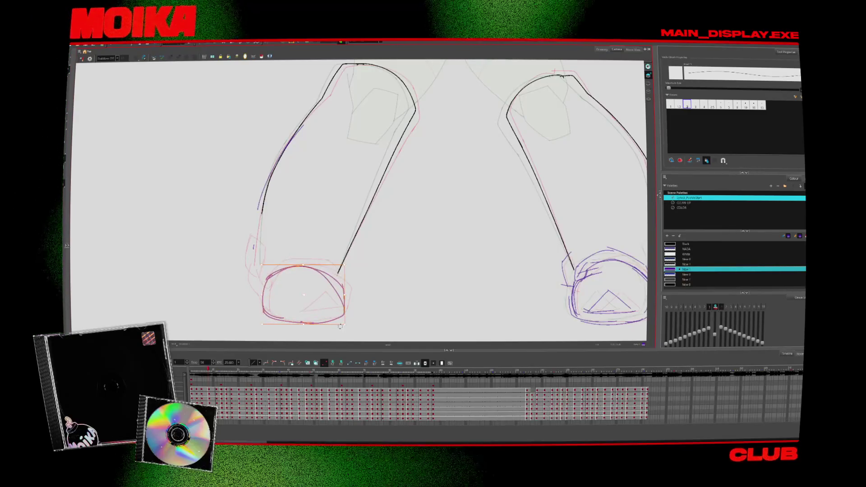
{"action": "key", "text": "Escape"}
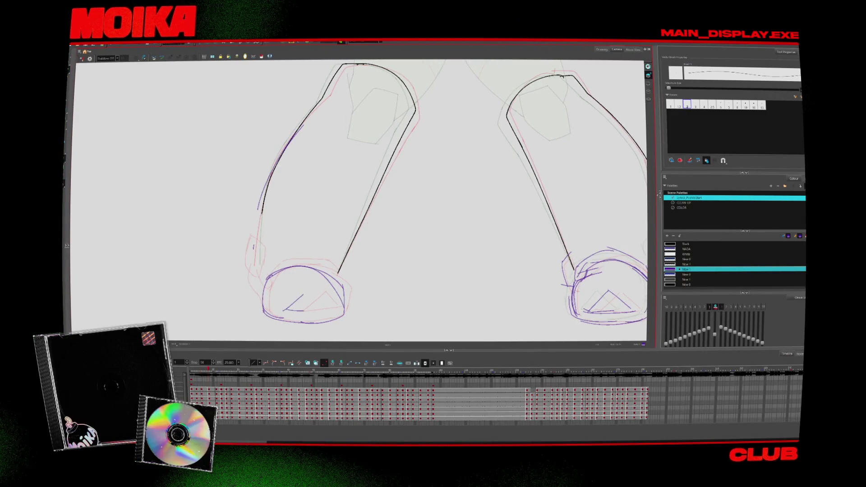
{"action": "left_click_drag", "start_coordinate": [308, 291], "coordinate": [325, 308]}
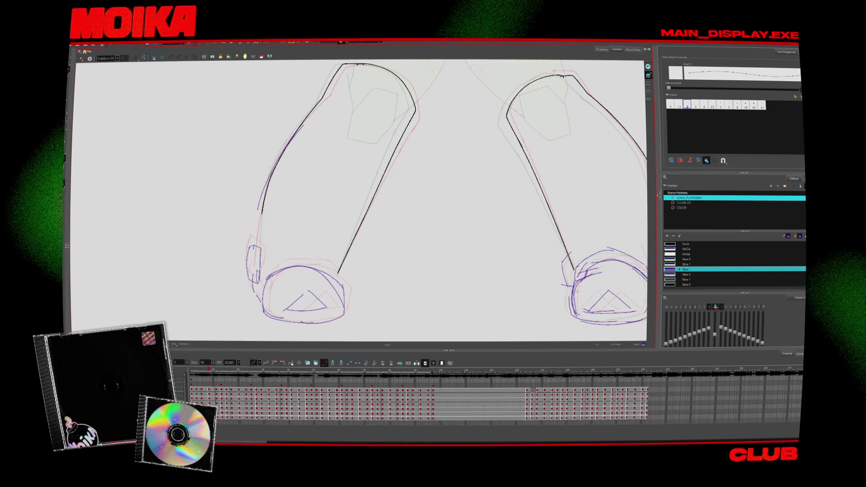
{"action": "left_click_drag", "start_coordinate": [264, 272], "coordinate": [342, 267]}
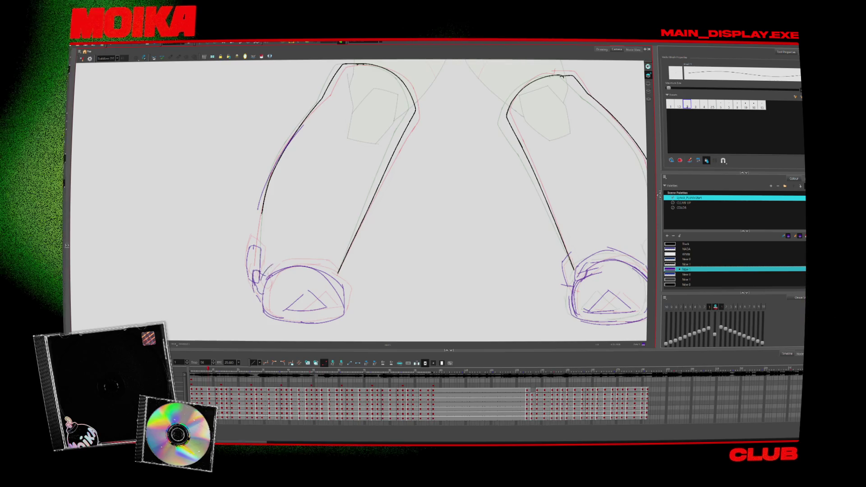
Flip back and forth through neighbouring frames to compare the redrawn left boot
{"action": "key", "text": "period"}
{"action": "key", "text": "period"}
{"action": "key", "text": "period"}
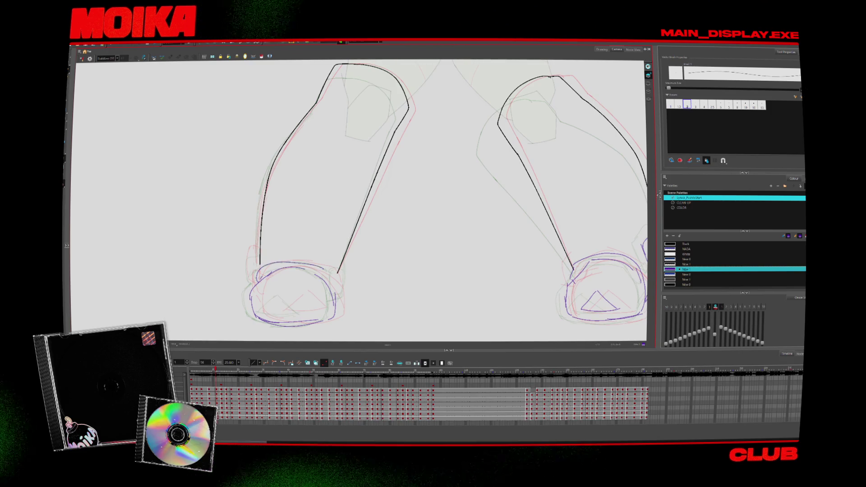
{"action": "key", "text": "comma"}
{"action": "key", "text": "comma"}
{"action": "key", "text": "comma"}
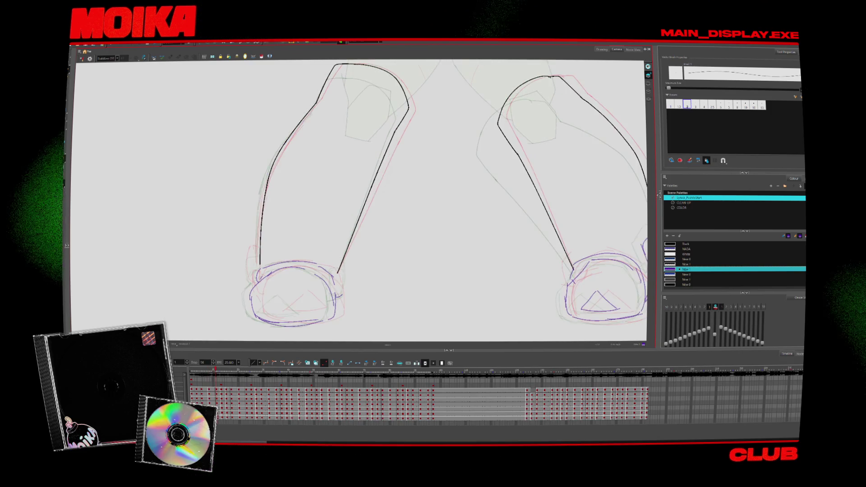
{"action": "key", "text": "period"}
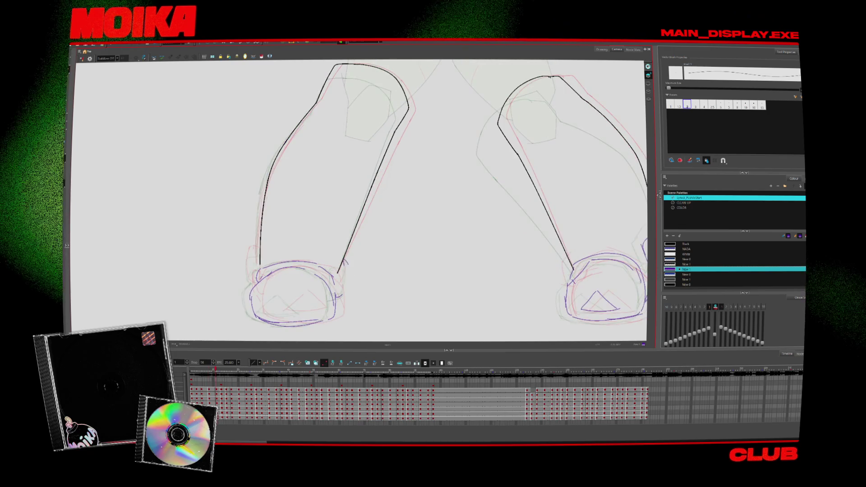
{"action": "key", "text": "period"}
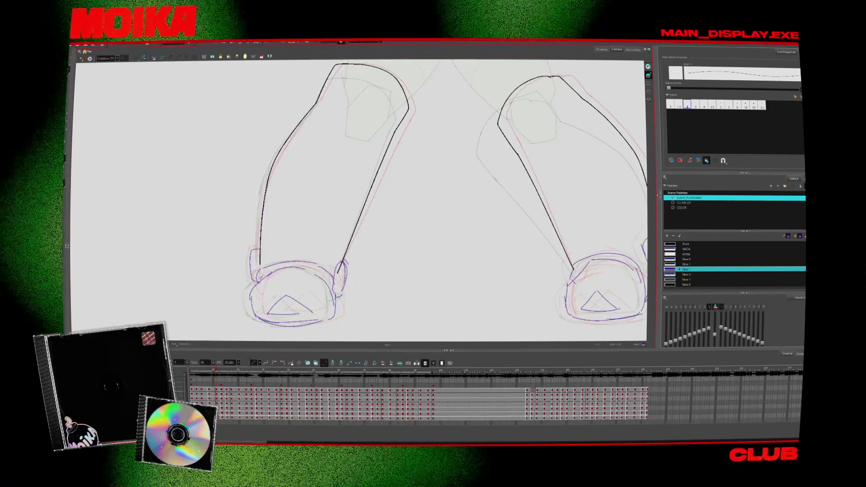
{"action": "key", "text": "period"}
{"action": "key", "text": "period"}
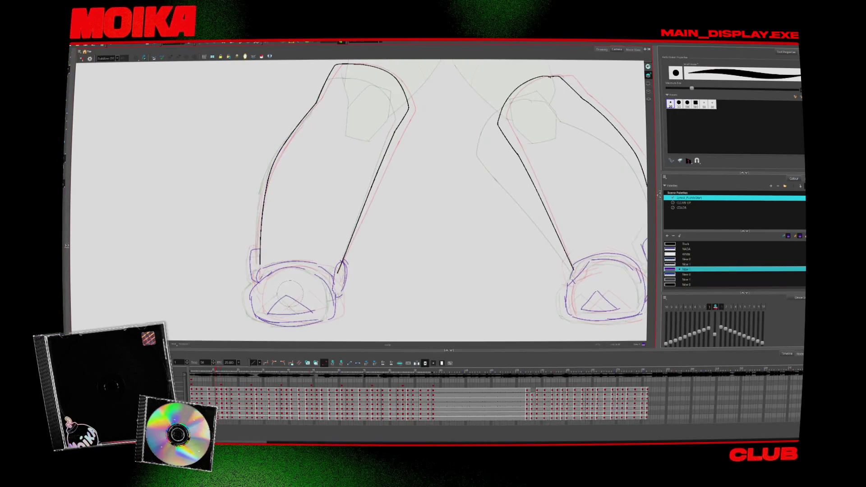
{"action": "key", "text": "alt+z"}
Show both legs in the camera frame and play the animation over the green-filled body
{"action": "key", "text": "2"}
{"action": "key", "text": "2"}
{"action": "key", "text": "2"}
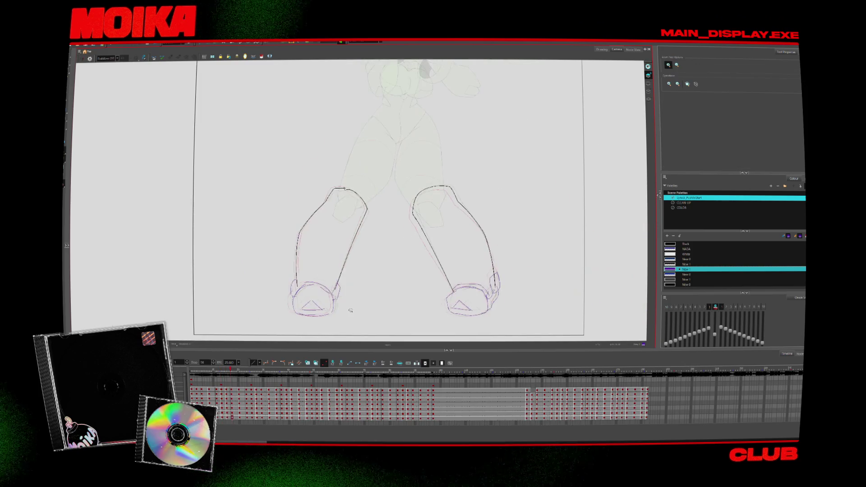
{"action": "key", "text": "Return"}
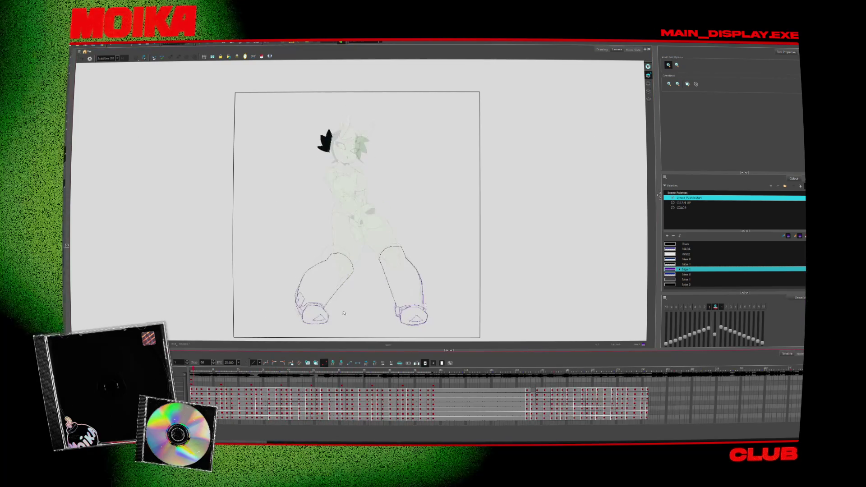
{"action": "key", "text": "alt+s"}
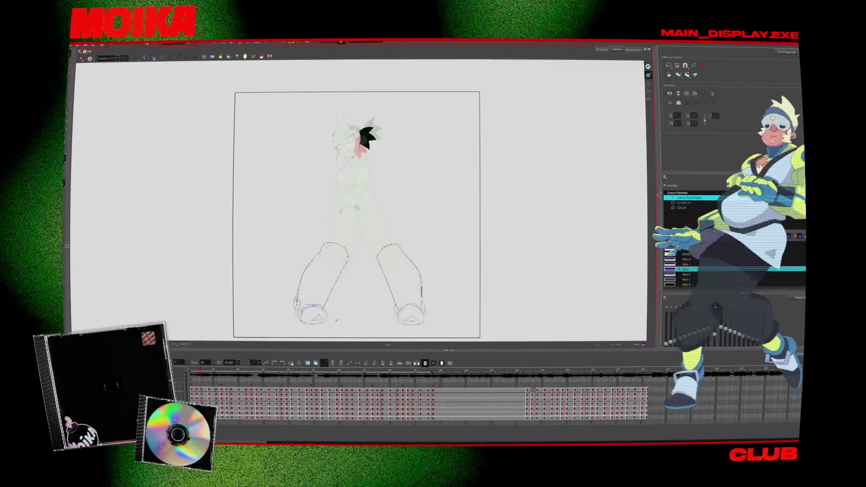
Zoom in on the feet and move the playhead back to the start of the animation
{"action": "key", "text": "alt+z"}
{"action": "left_click", "coordinate": [324, 320]}
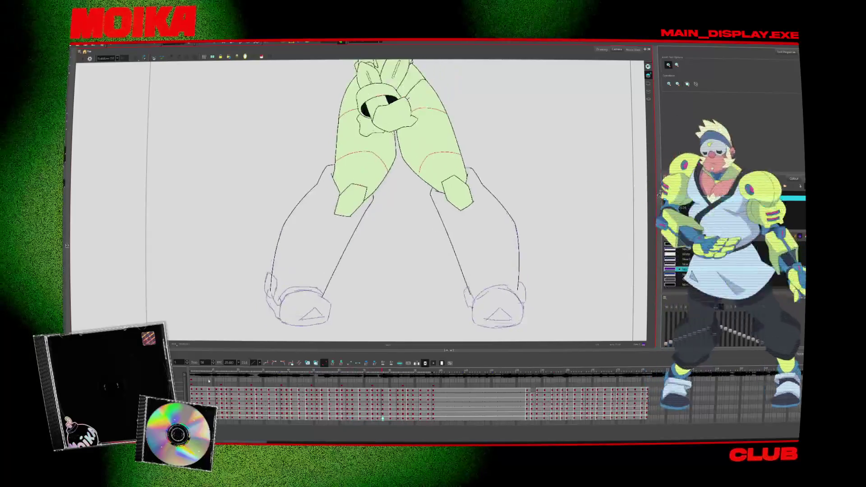
{"action": "left_click", "coordinate": [216, 374]}
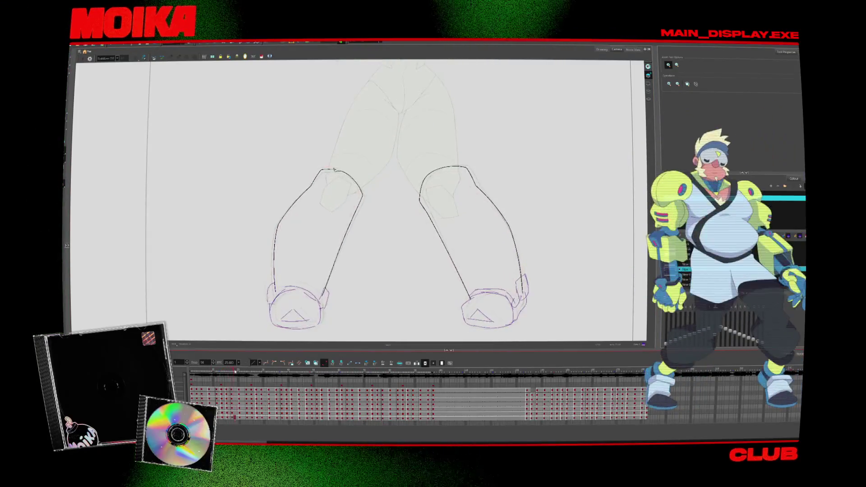
{"action": "left_click_drag", "start_coordinate": [247, 373], "coordinate": [241, 375]}
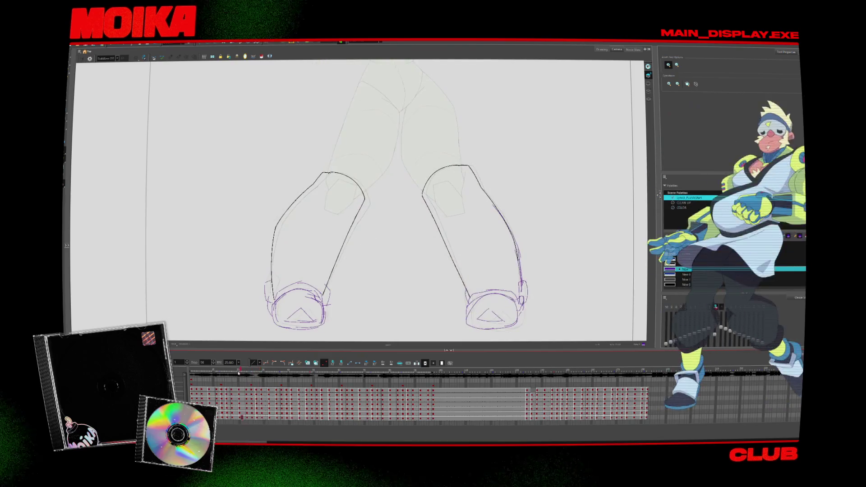
Step through the leg drawings one frame at a time, selecting the left foot's lines
{"action": "key", "text": "."}
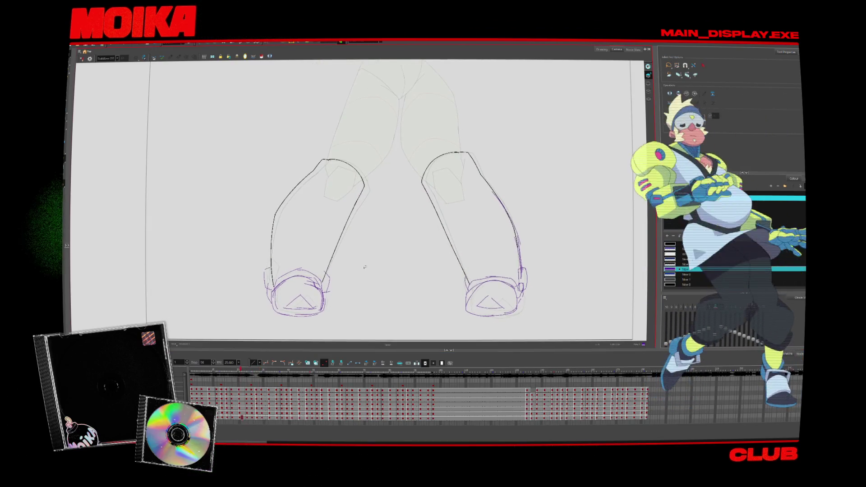
{"action": "key", "text": "comma"}
{"action": "key", "text": "comma"}
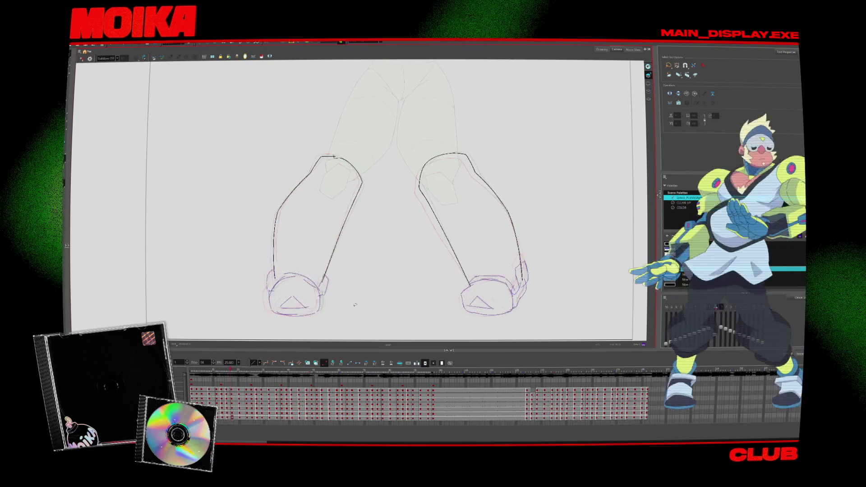
{"action": "key", "text": "period"}
{"action": "key", "text": "period"}
{"action": "key", "text": "period"}
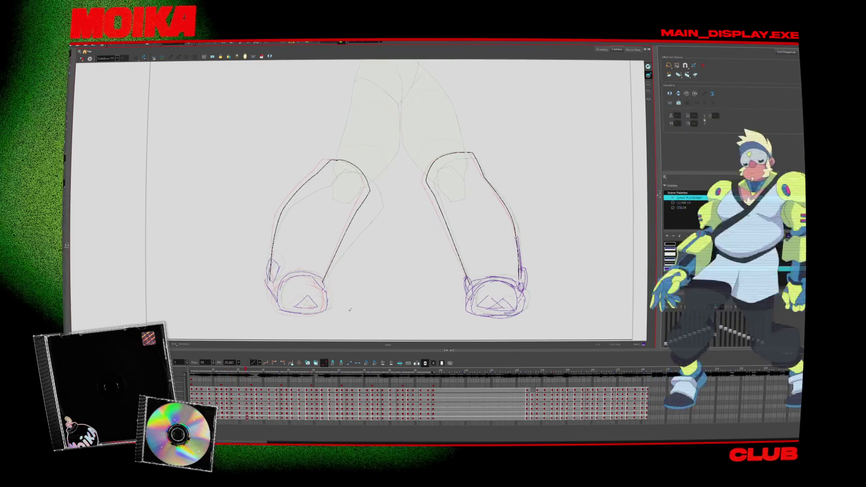
{"action": "left_click", "coordinate": [331, 306]}
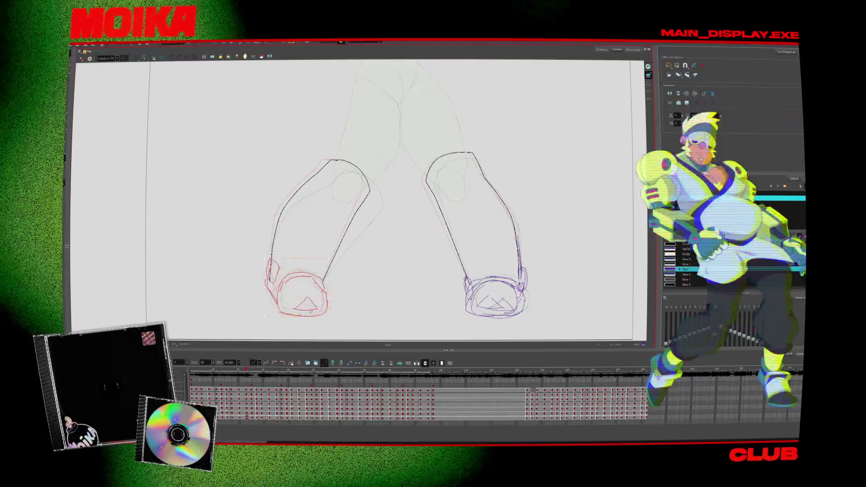
{"action": "key", "text": "period"}
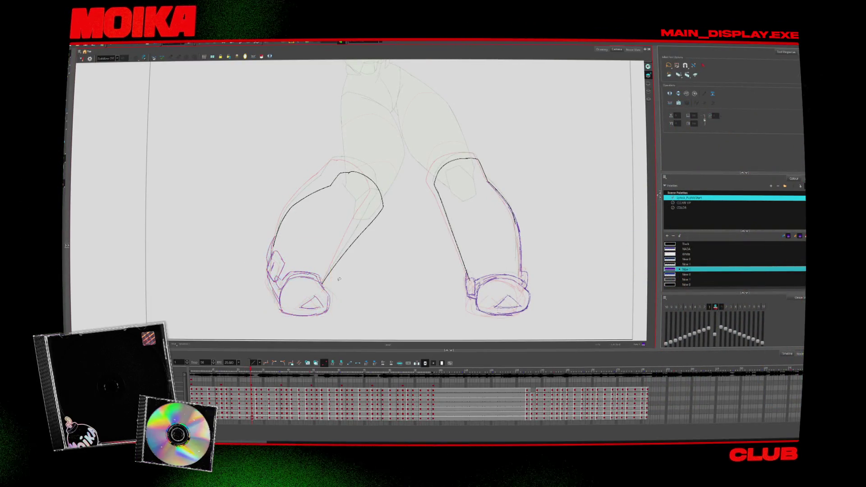
Select and adjust the left foot and lower leg on successive frames while advancing through the poses
{"action": "key", "text": "period"}
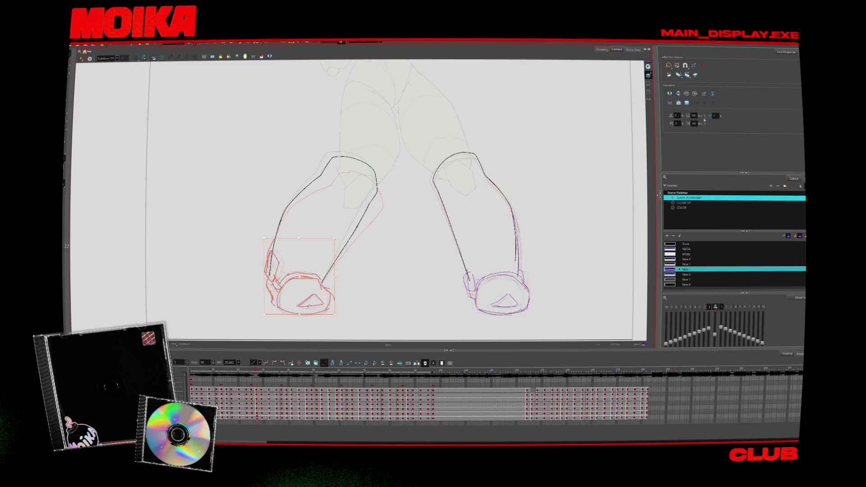
{"action": "key", "text": "period"}
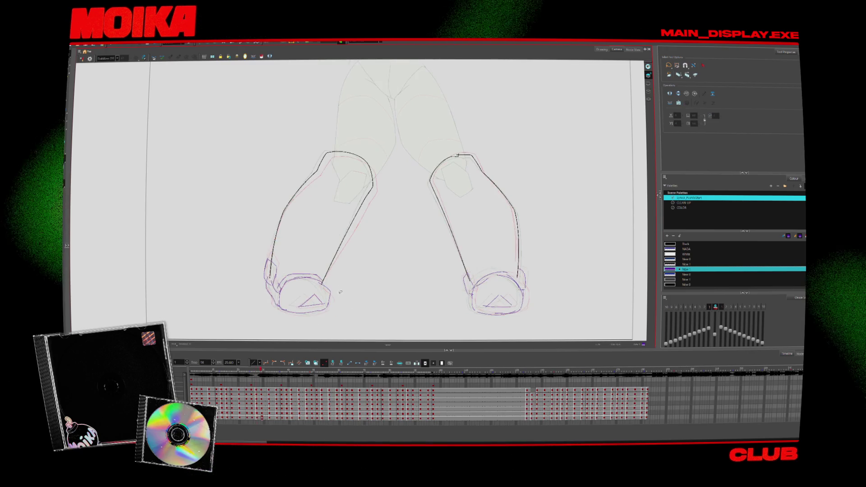
{"action": "left_click_drag", "start_coordinate": [334, 273], "coordinate": [280, 329]}
{"action": "key", "text": "period"}
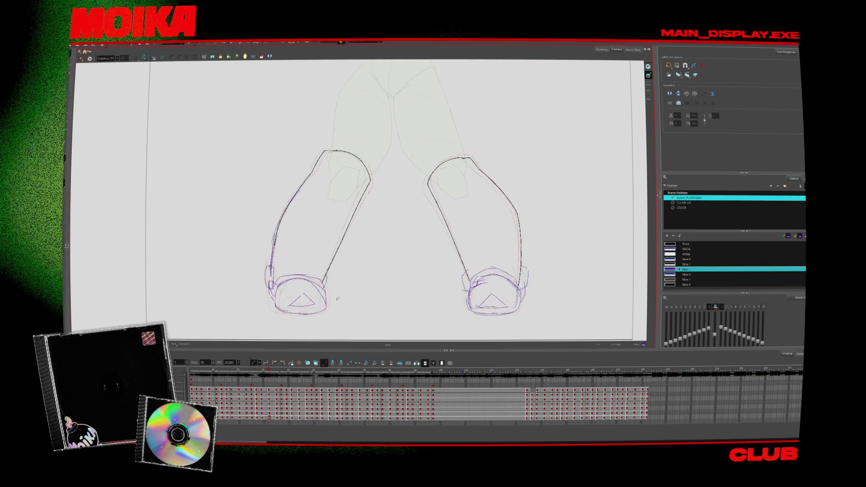
{"action": "mouse_move", "coordinate": [332, 228]}
{"action": "left_mouse_down"}
{"action": "mouse_move", "coordinate": [270, 322]}
{"action": "mouse_move", "coordinate": [289, 312]}
{"action": "left_mouse_up"}
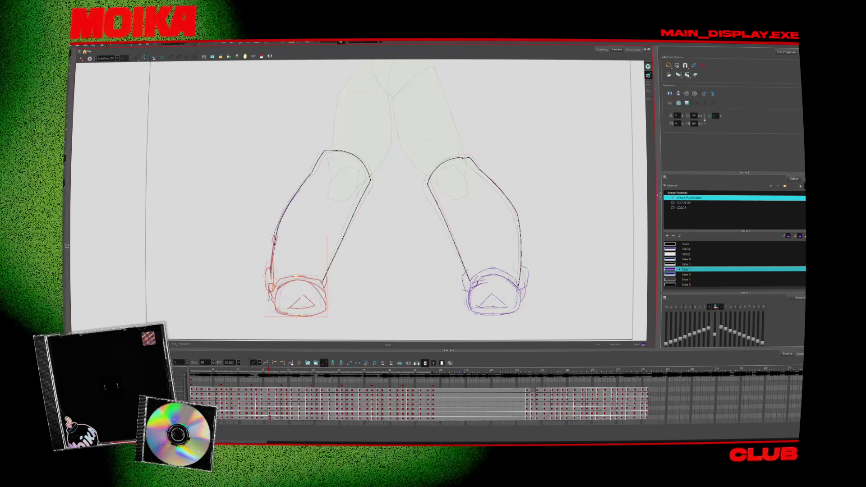
{"action": "key", "text": "period"}
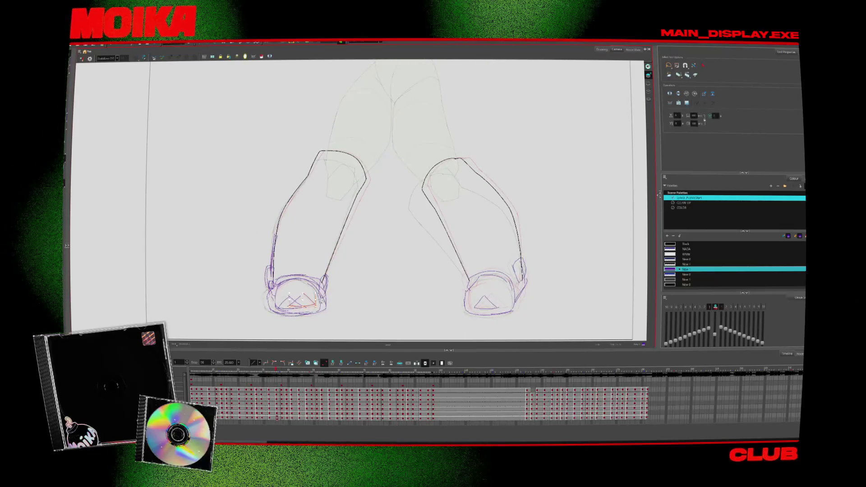
{"action": "key", "text": "period"}
{"action": "key", "text": "period"}
{"action": "key", "text": "period"}
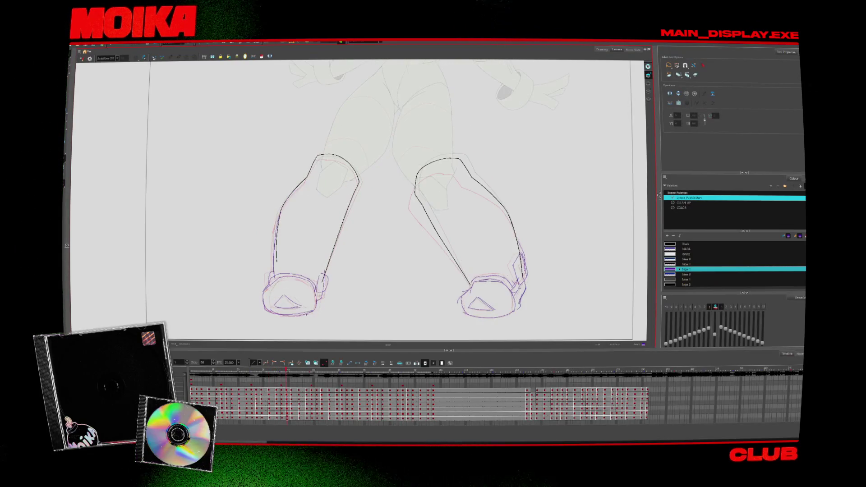
{"action": "key", "text": "period"}
{"action": "key", "text": "period"}
{"action": "key", "text": "period"}
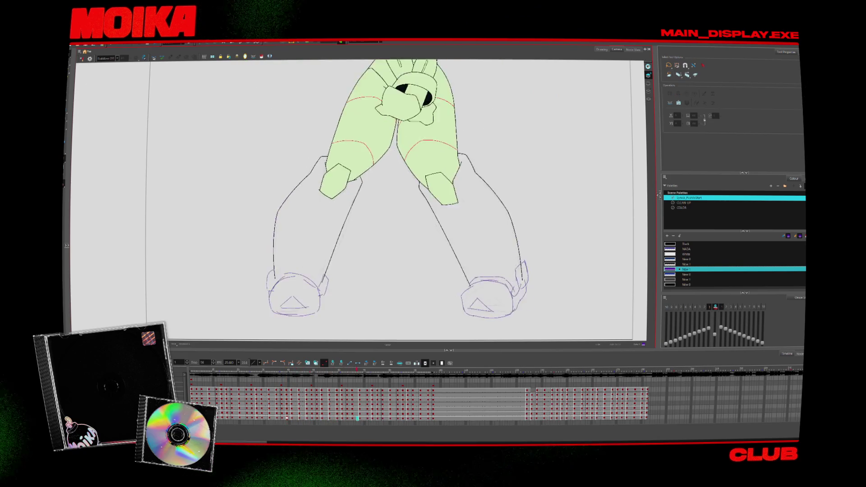
Scrub forward and back through the leg frames, zooming out to the full character and back to the legs
{"action": "key", "text": "comma"}
{"action": "key", "text": "comma"}
{"action": "key", "text": "comma"}
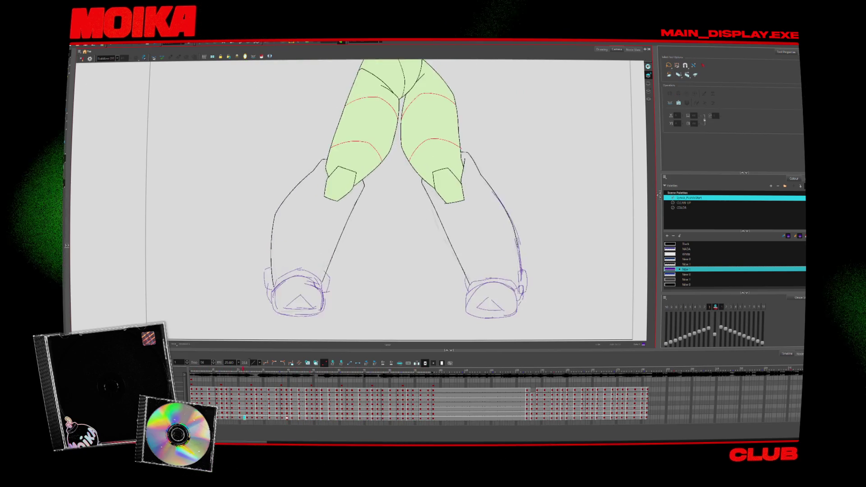
{"action": "key", "text": "shift+m"}
{"action": "key", "text": "period"}
{"action": "key", "text": "period"}
{"action": "key", "text": "period"}
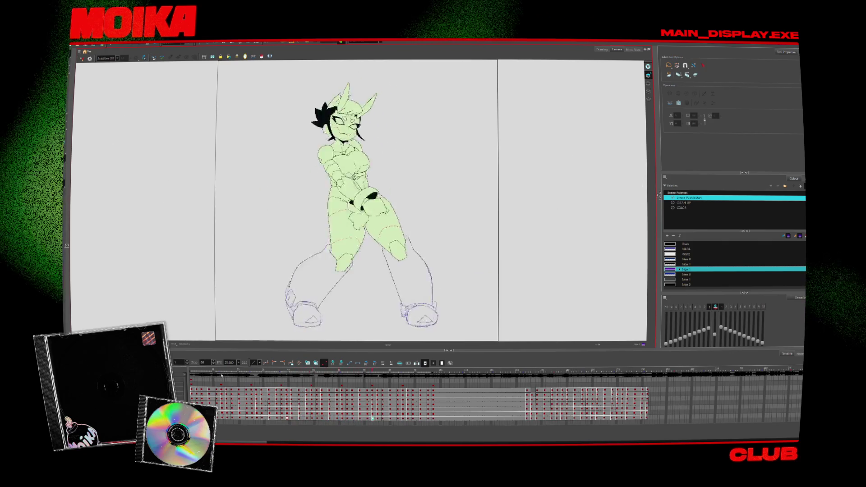
{"action": "key", "text": "comma"}
{"action": "key", "text": "comma"}
{"action": "key", "text": "comma"}
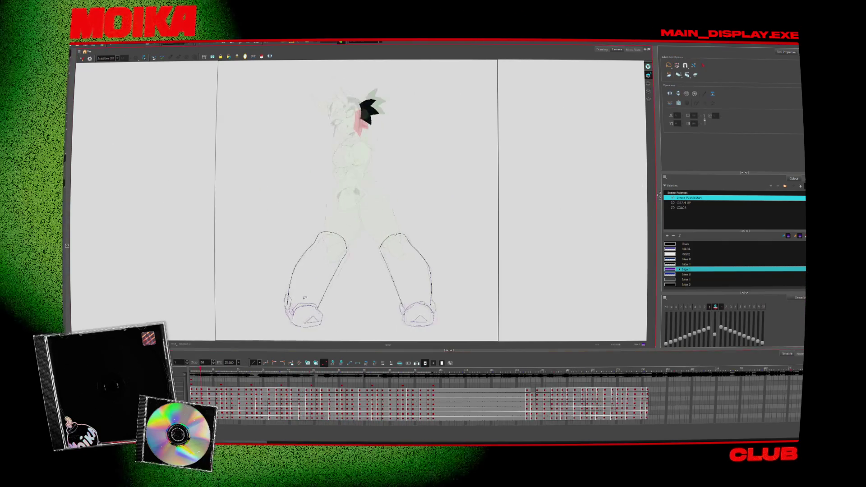
{"action": "key", "text": "2"}
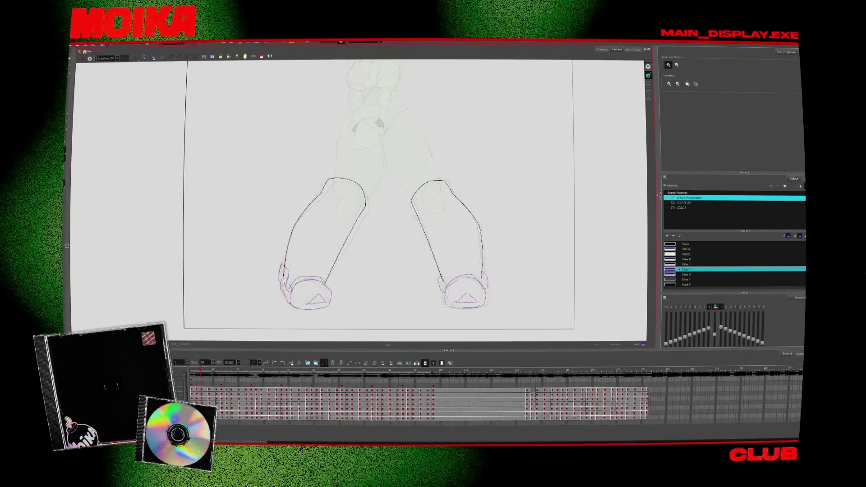
{"action": "key", "text": "period"}
{"action": "key", "text": "comma"}
{"action": "key", "text": "comma"}
{"action": "key", "text": "comma"}
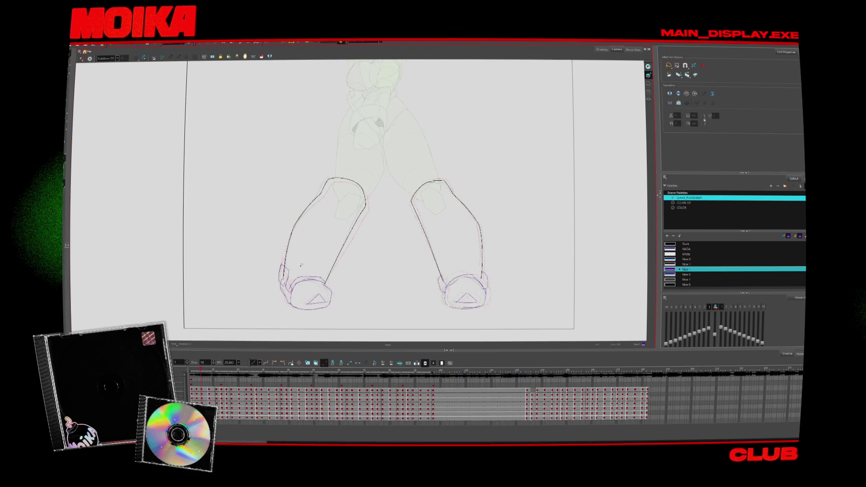
{"action": "key", "text": "period"}
{"action": "key", "text": "period"}
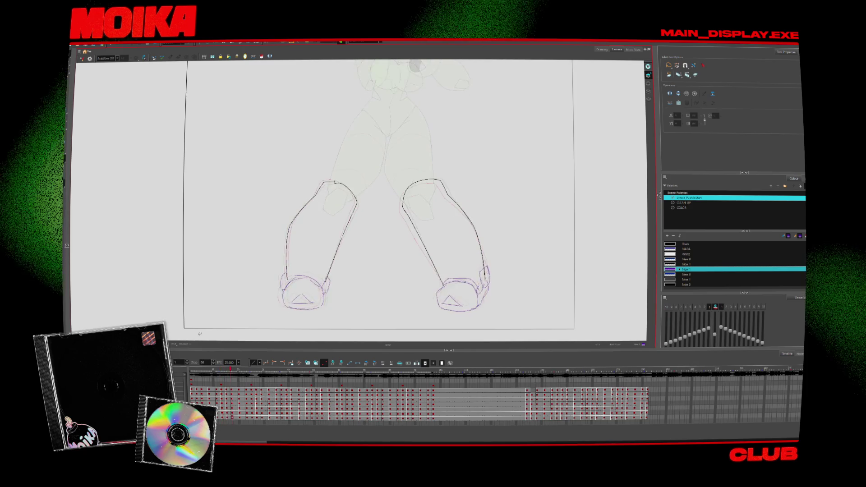
{"action": "key", "text": "period"}
{"action": "key", "text": "period"}
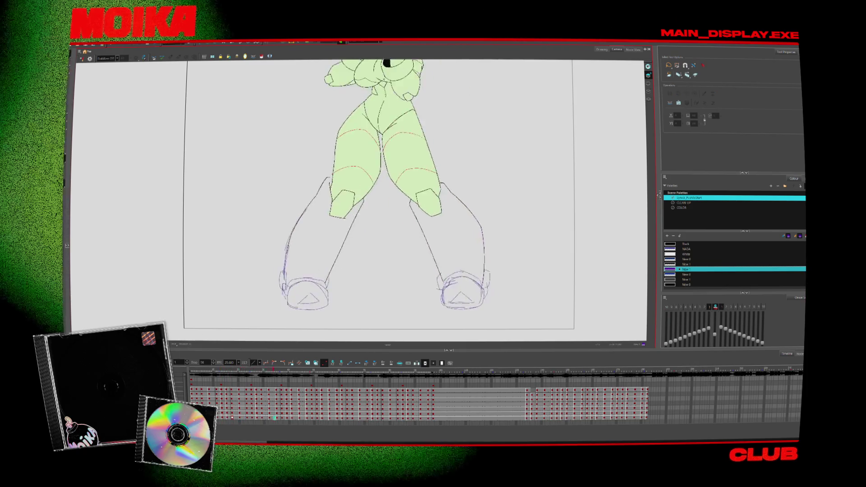
Advance about 13 frames through the remaining leg drawings
{"action": "key", "text": "period"}
{"action": "key", "text": "period"}
{"action": "key", "text": "period"}
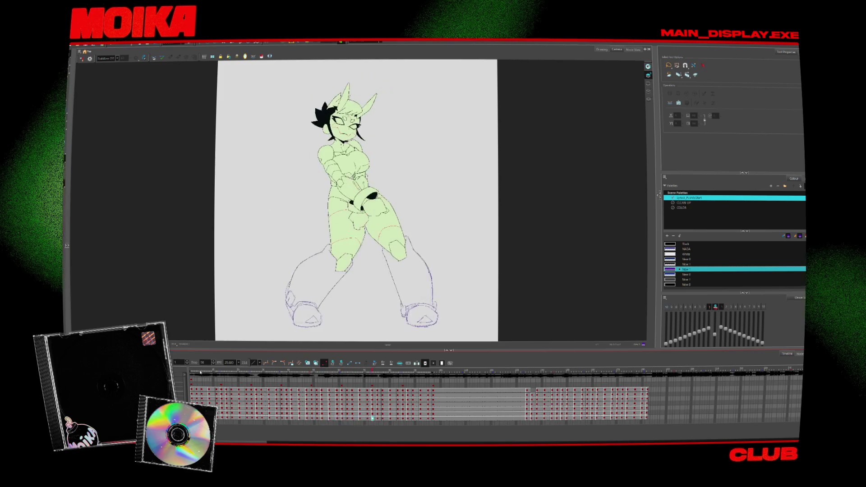
Stop playback, zoom in on the left foot and leg, and turn off onion skinning
{"action": "left_click", "coordinate": [200, 373]}
{"action": "key", "text": "alt+z"}
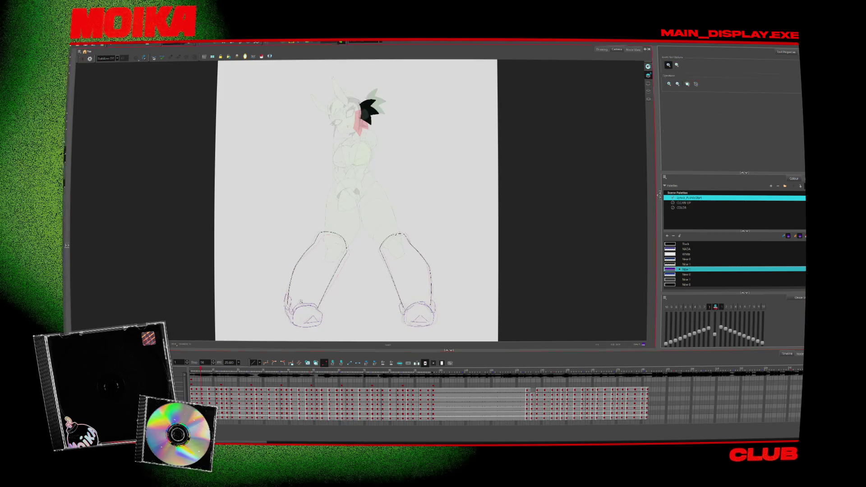
{"action": "scroll", "coordinate": [300, 301], "scroll_direction": "up", "scroll_amount": 8}
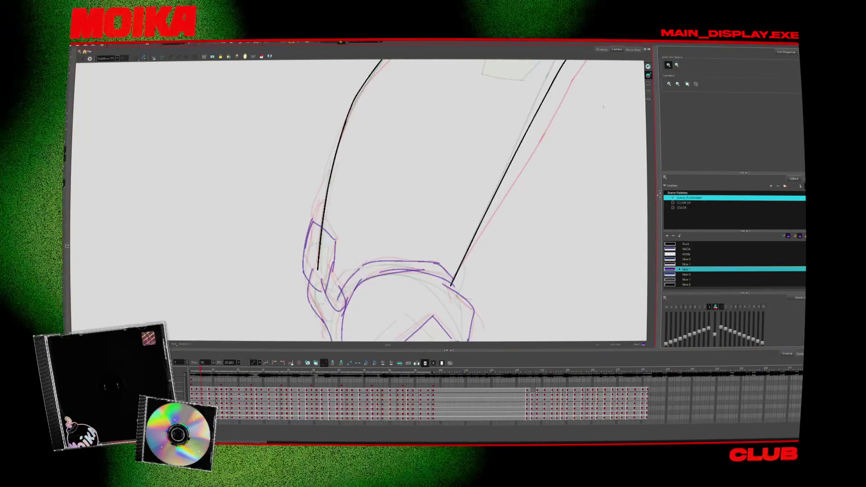
{"action": "scroll", "coordinate": [588, 113], "scroll_direction": "up", "scroll_amount": 1}
{"action": "left_click_drag", "start_coordinate": [284, 300], "coordinate": [349, 233]}
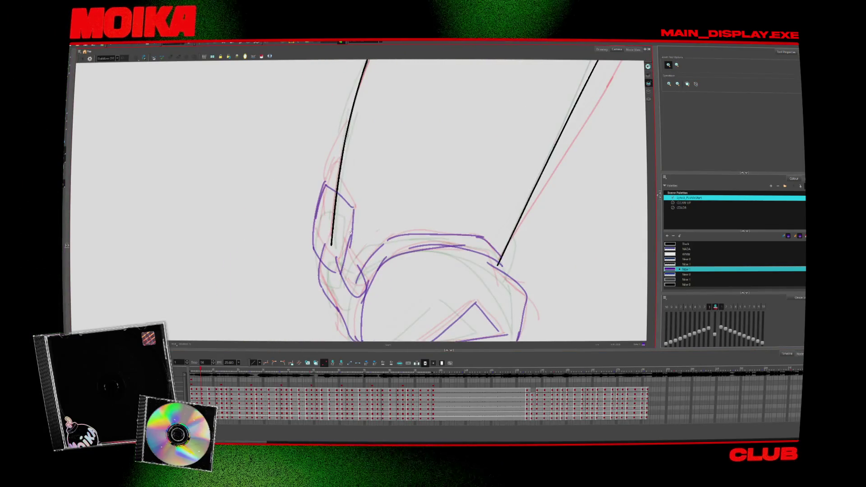
{"action": "scroll", "coordinate": [349, 233], "scroll_direction": "up", "scroll_amount": 1}
{"action": "key", "text": "alt+o"}
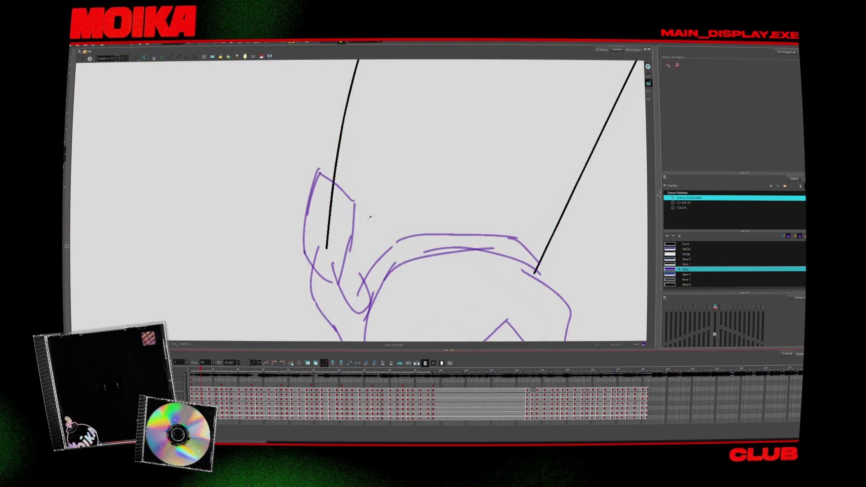
{"action": "key", "text": "alt+b"}
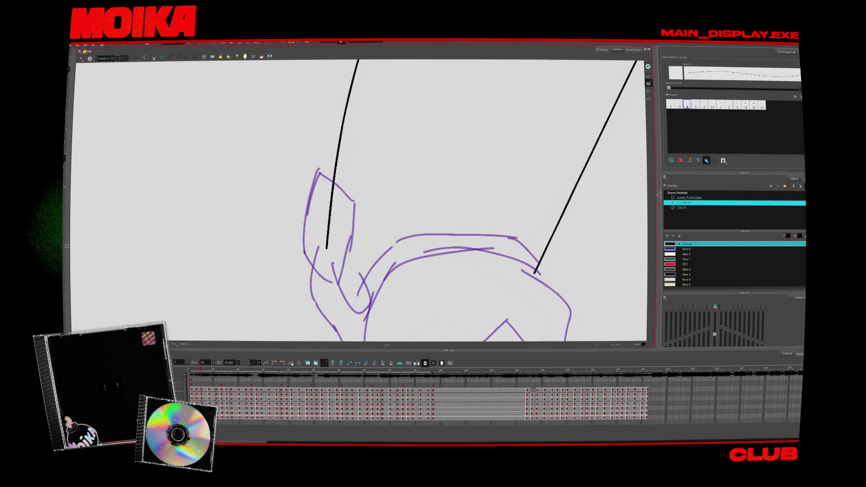
Sample the purple sketch colour and lower its alpha to 33
{"action": "key", "text": "d"}
{"action": "left_click", "coordinate": [356, 199]}
{"action": "double_click", "coordinate": [670, 269]}
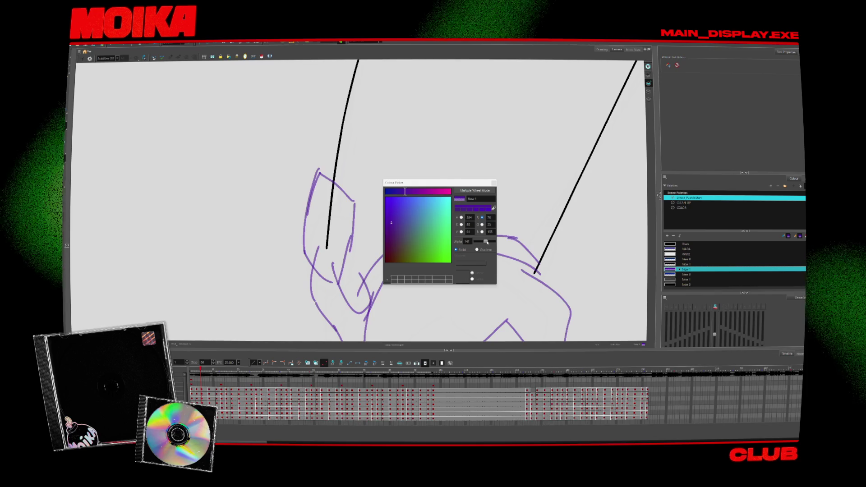
{"action": "left_click_drag", "start_coordinate": [496, 241], "coordinate": [479, 241]}
{"action": "left_click", "coordinate": [494, 182]}
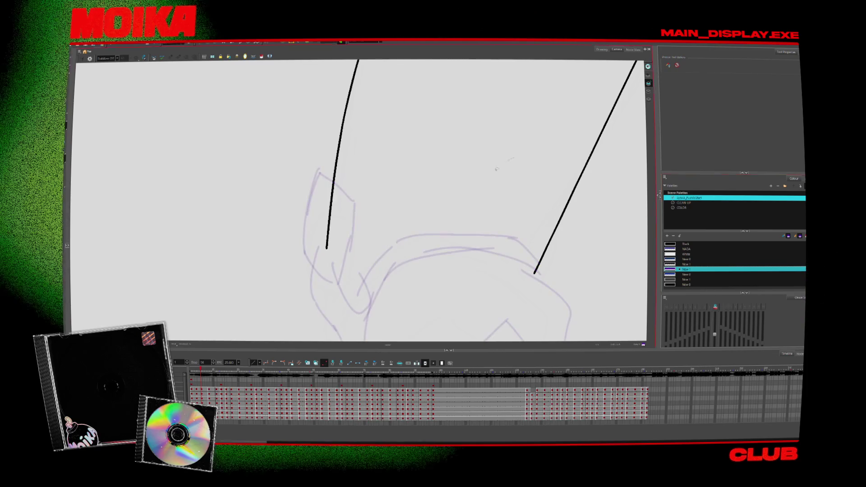
{"action": "key", "text": "alt+slash"}
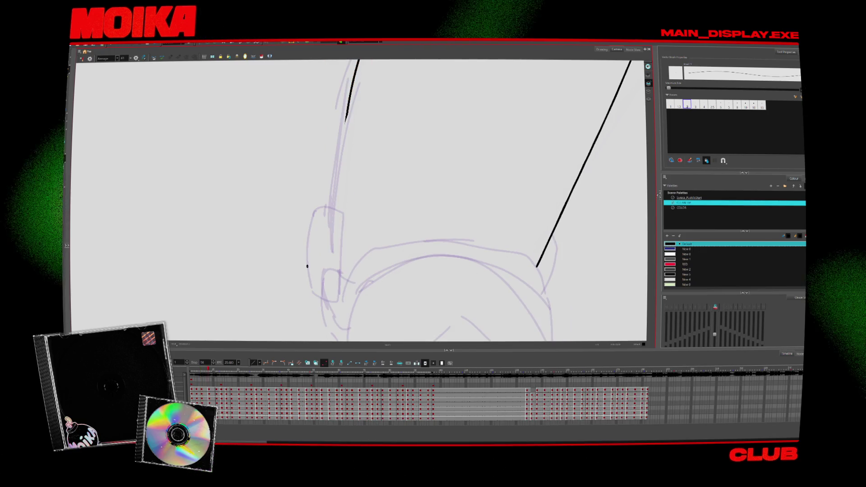
Ink a clean line along the left prong, mirror and rotate the view, and turn on onion skinning
{"action": "left_click_drag", "start_coordinate": [312, 180], "coordinate": [305, 241]}
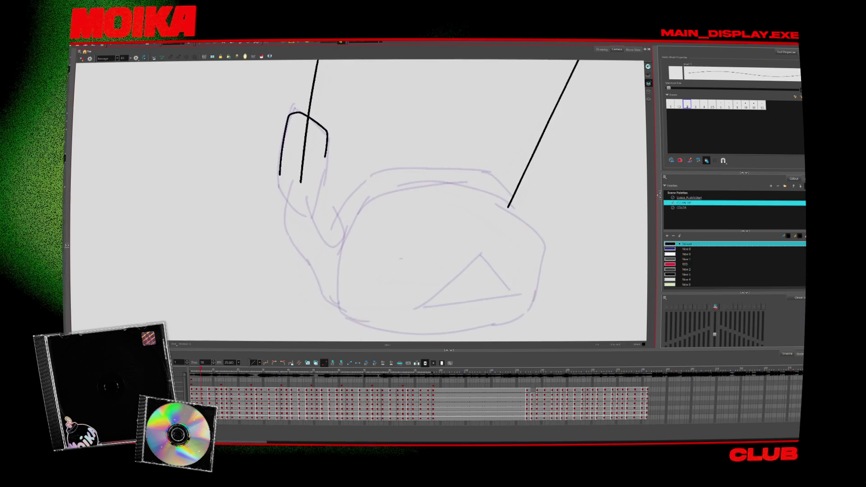
{"action": "left_click", "coordinate": [83, 59]}
{"action": "mouse_move", "coordinate": [83, 60]}
{"action": "left_mouse_down"}
{"action": "mouse_move", "coordinate": [277, 231]}
{"action": "mouse_move", "coordinate": [260, 223]}
{"action": "mouse_move", "coordinate": [365, 123]}
{"action": "left_mouse_up"}
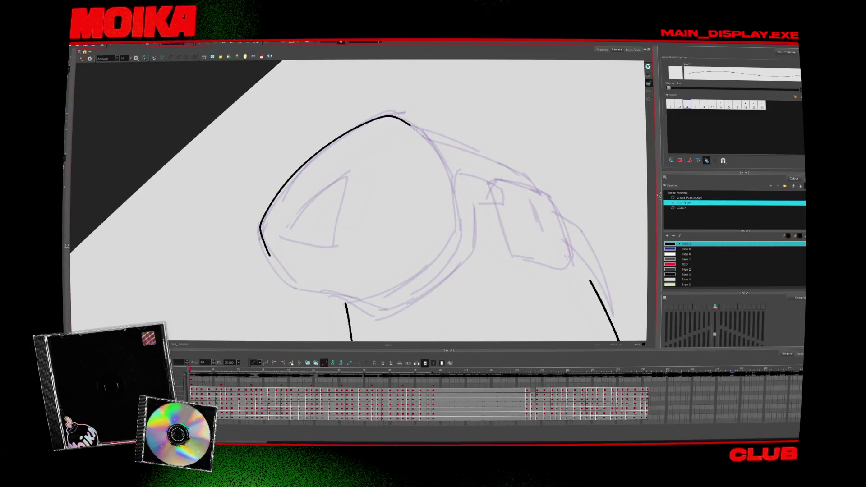
{"action": "key", "text": "period"}
{"action": "key", "text": "alt+o"}
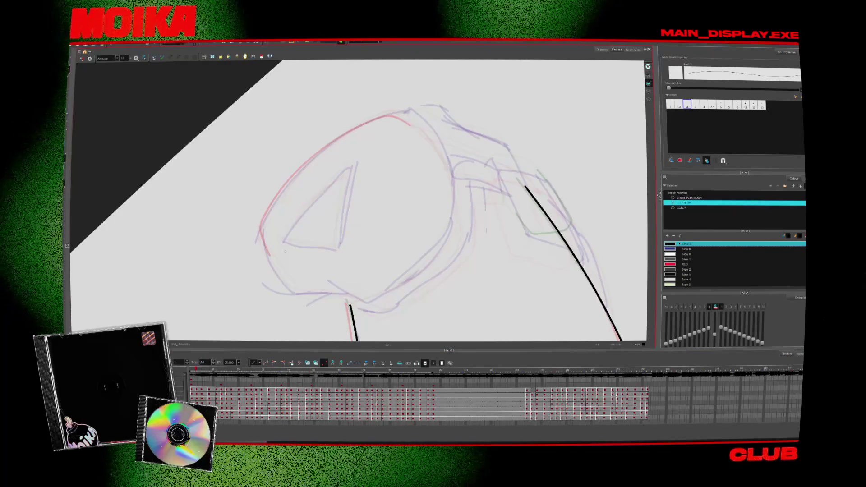
Ink the boot's lower end, upper curve and left edge in black across the next drawings
{"action": "left_click_drag", "start_coordinate": [269, 256], "coordinate": [261, 223]}
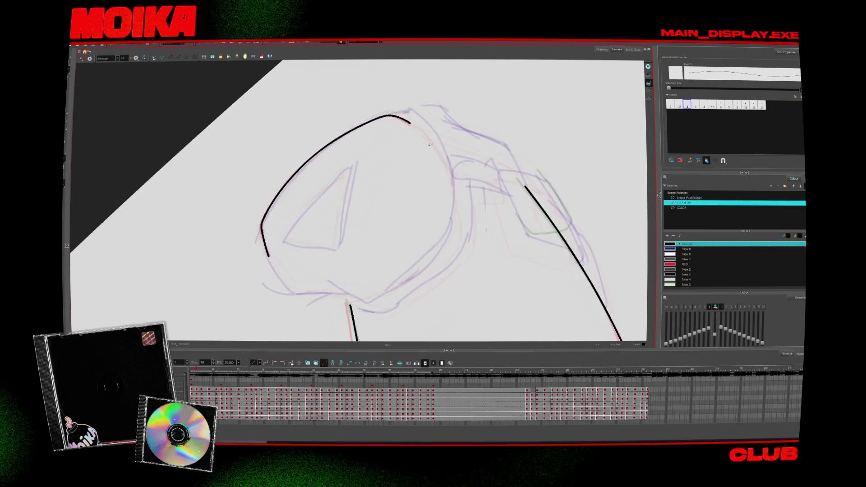
{"action": "key", "text": "c"}
{"action": "key", "text": "alt+b"}
{"action": "left_click_drag", "start_coordinate": [350, 120], "coordinate": [429, 248]}
{"action": "key", "text": "alt+/"}
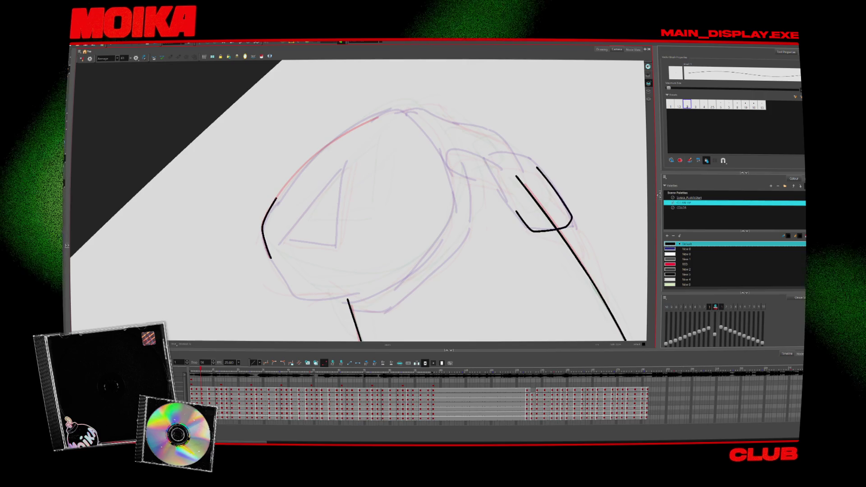
{"action": "left_click_drag", "start_coordinate": [270, 206], "coordinate": [398, 109]}
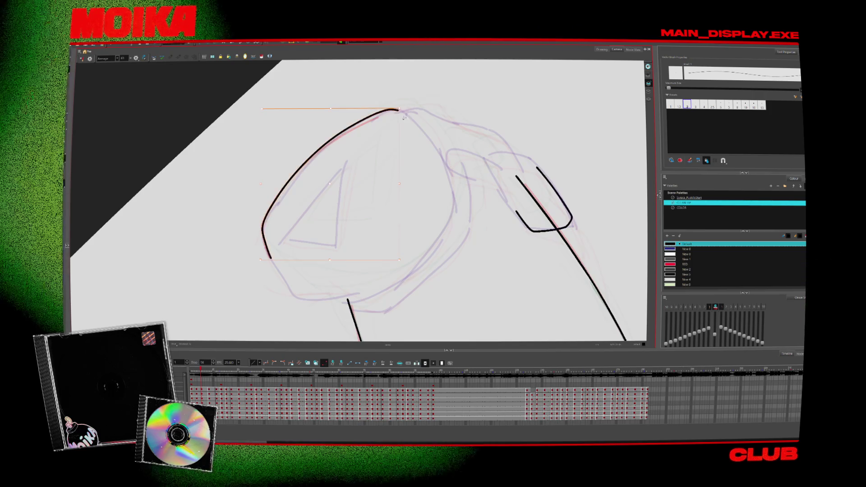
{"action": "key", "text": "period"}
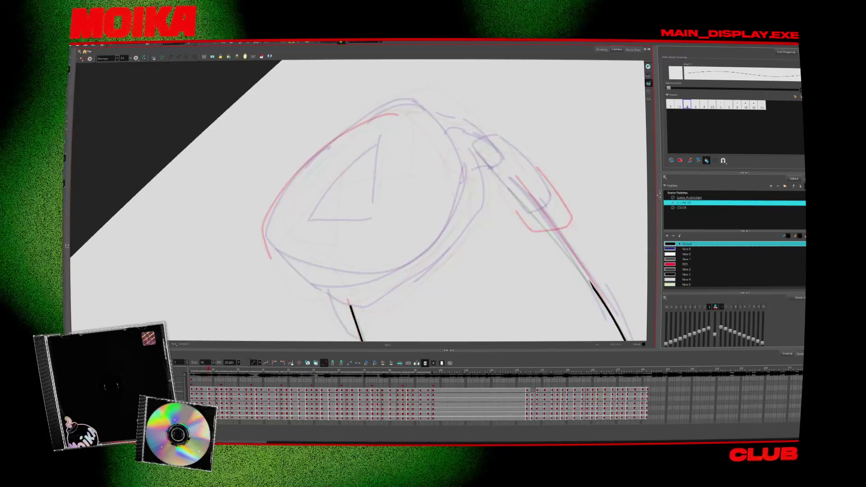
{"action": "mouse_move", "coordinate": [271, 246]}
{"action": "left_mouse_down"}
{"action": "mouse_move", "coordinate": [293, 174]}
{"action": "mouse_move", "coordinate": [367, 120]}
{"action": "mouse_move", "coordinate": [416, 101]}
{"action": "mouse_move", "coordinate": [424, 109]}
{"action": "left_mouse_up"}
{"action": "key", "text": "period"}
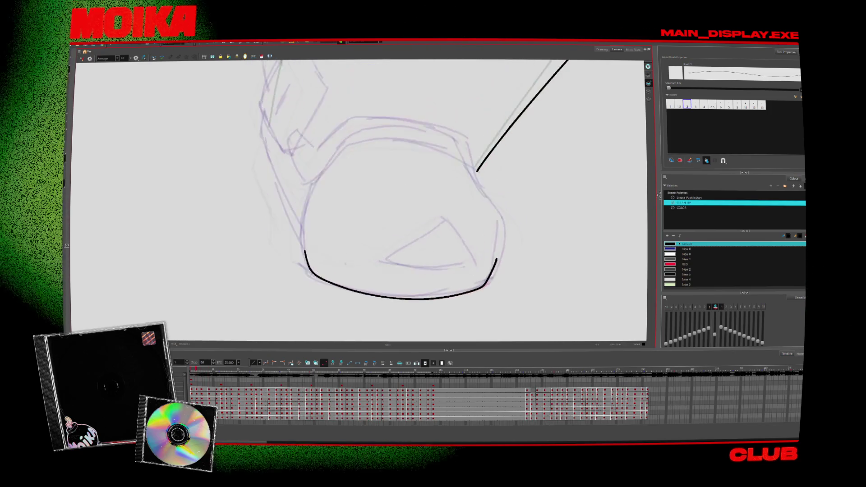
Add a black arc and the boot's top curve on the following drawings, undoing a partial stroke
{"action": "left_click_drag", "start_coordinate": [339, 138], "coordinate": [447, 127]}
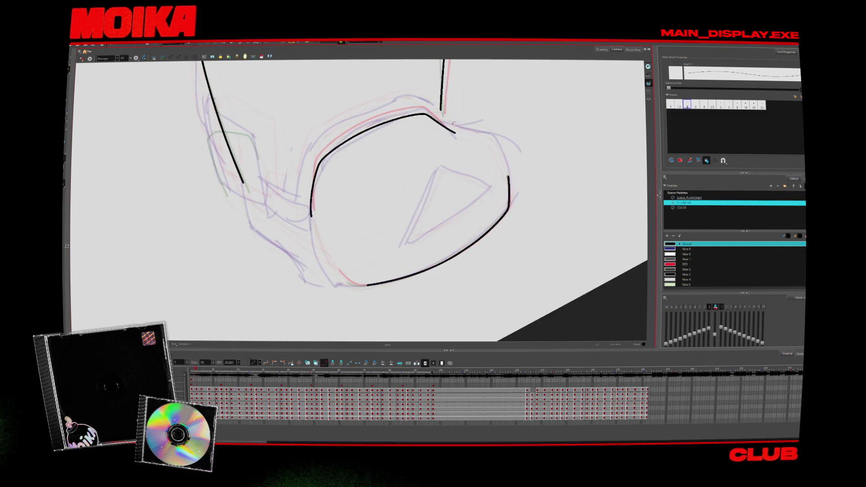
{"action": "key", "text": "."}
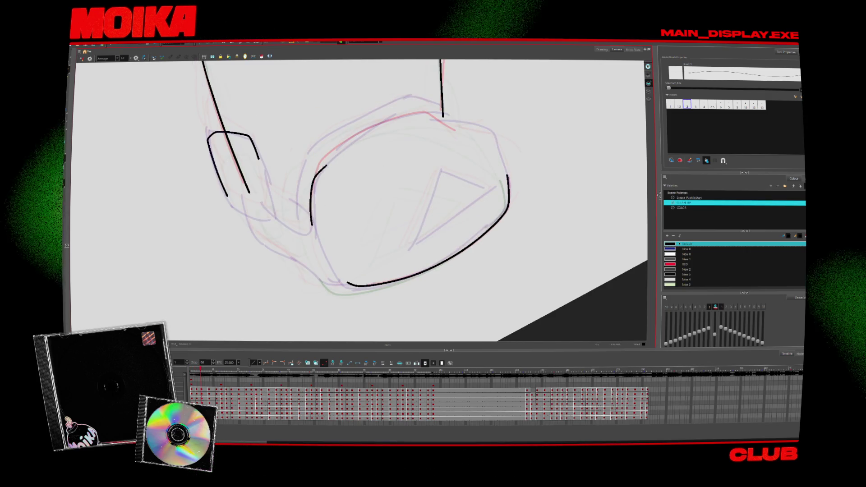
{"action": "key", "text": "comma"}
{"action": "key", "text": "period"}
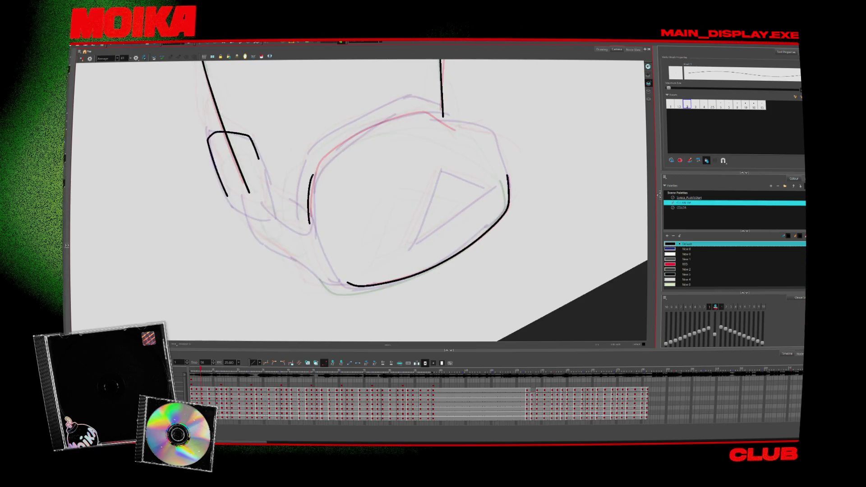
{"action": "key", "text": "period"}
{"action": "left_click_drag", "start_coordinate": [299, 236], "coordinate": [474, 143]}
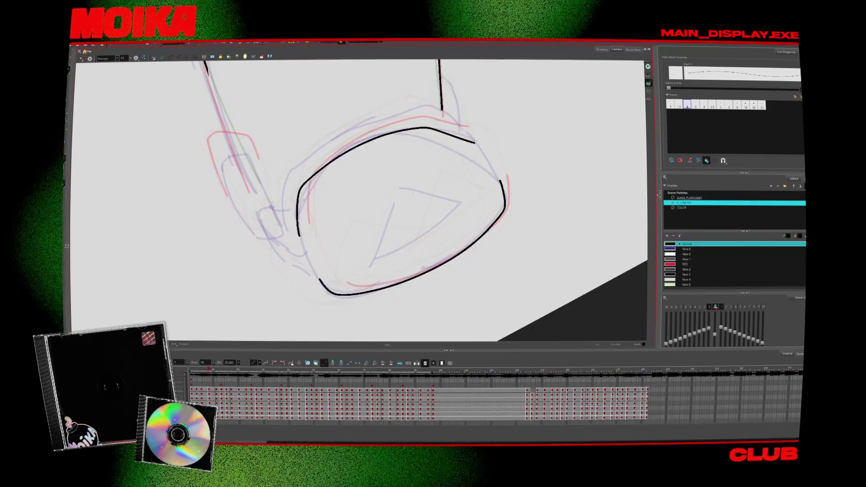
{"action": "key", "text": "period"}
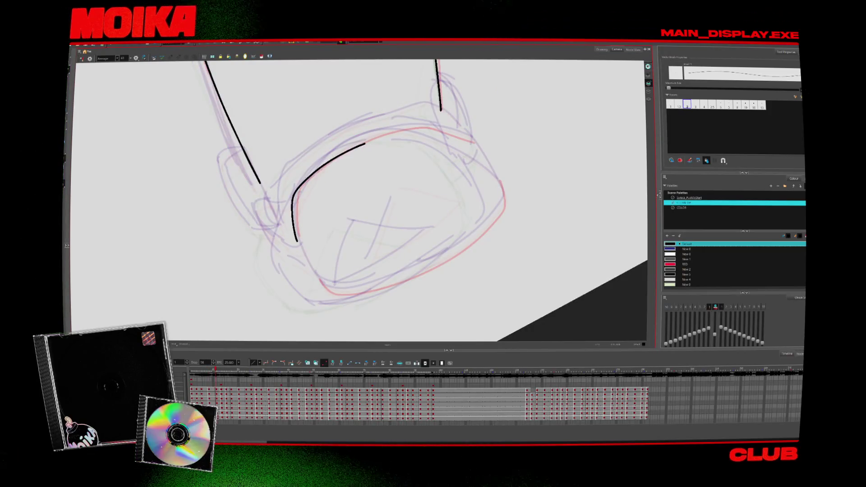
{"action": "key", "text": "ctrl+z"}
{"action": "key", "text": "comma"}
{"action": "key", "text": "comma"}
{"action": "key", "text": "period"}
{"action": "key", "text": "period"}
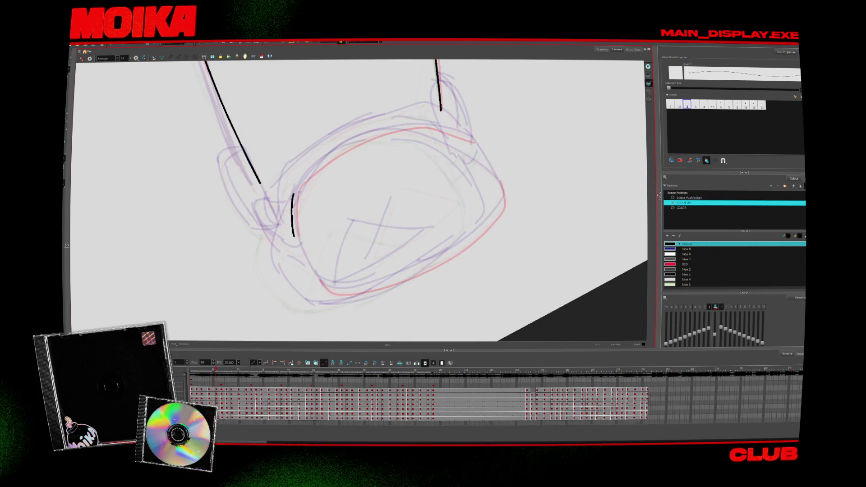
{"action": "key", "text": "period"}
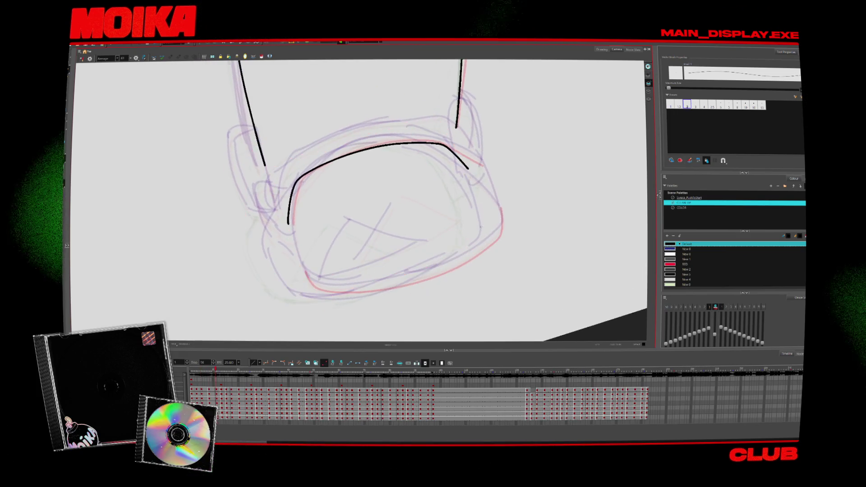
Ink the boot's top curve and arc on later drawings, adding a short stroke and extending the side
{"action": "mouse_move", "coordinate": [261, 210]}
{"action": "left_mouse_down"}
{"action": "mouse_move", "coordinate": [310, 170]}
{"action": "mouse_move", "coordinate": [456, 127]}
{"action": "left_mouse_up"}
{"action": "key", "text": "period"}
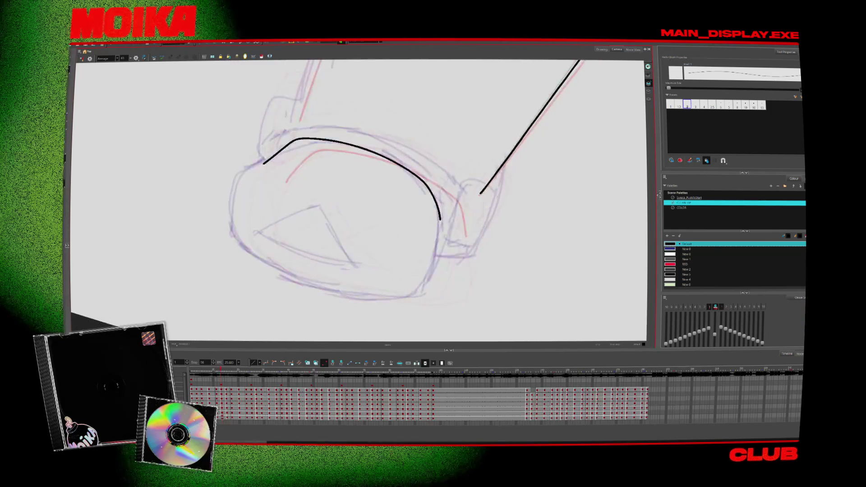
{"action": "key", "text": "period"}
{"action": "mouse_move", "coordinate": [272, 155]}
{"action": "left_mouse_down"}
{"action": "mouse_move", "coordinate": [309, 132]}
{"action": "mouse_move", "coordinate": [398, 144]}
{"action": "mouse_move", "coordinate": [431, 171]}
{"action": "mouse_move", "coordinate": [442, 204]}
{"action": "left_mouse_up"}
{"action": "key", "text": "4"}
{"action": "key", "text": "ctrl+z"}
{"action": "left_click_drag", "start_coordinate": [269, 205], "coordinate": [269, 219]}
{"action": "left_click_drag", "start_coordinate": [411, 141], "coordinate": [442, 159]}
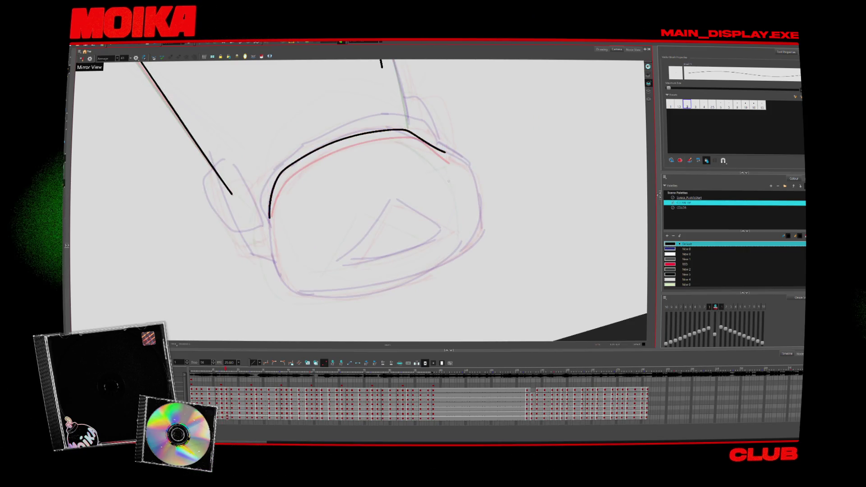
Step forward and back through the drawings to review the boot motion
{"action": "key", "text": "period"}
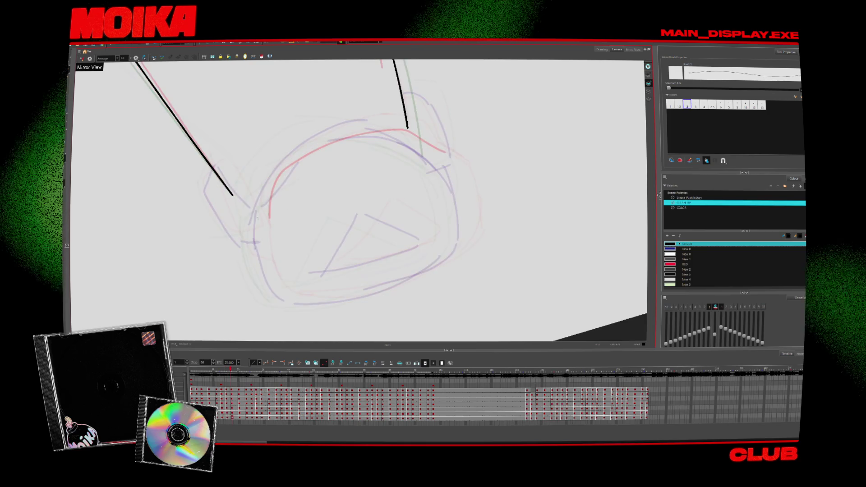
{"action": "key", "text": "comma"}
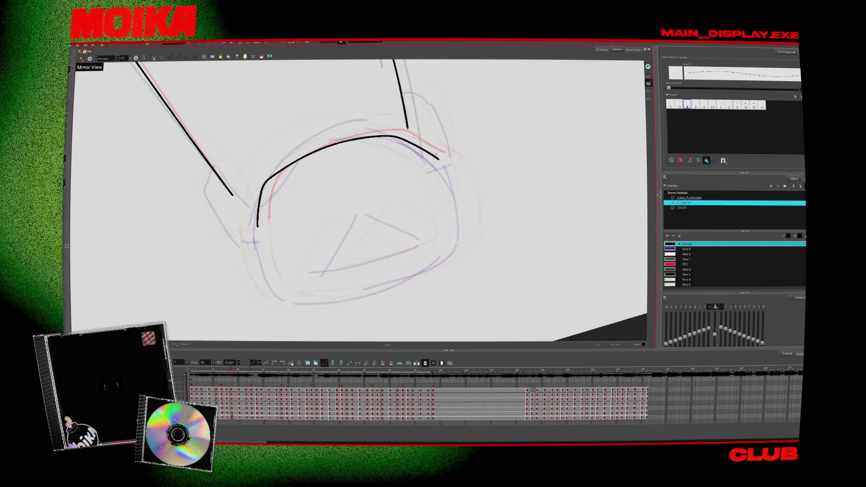
{"action": "key", "text": "period"}
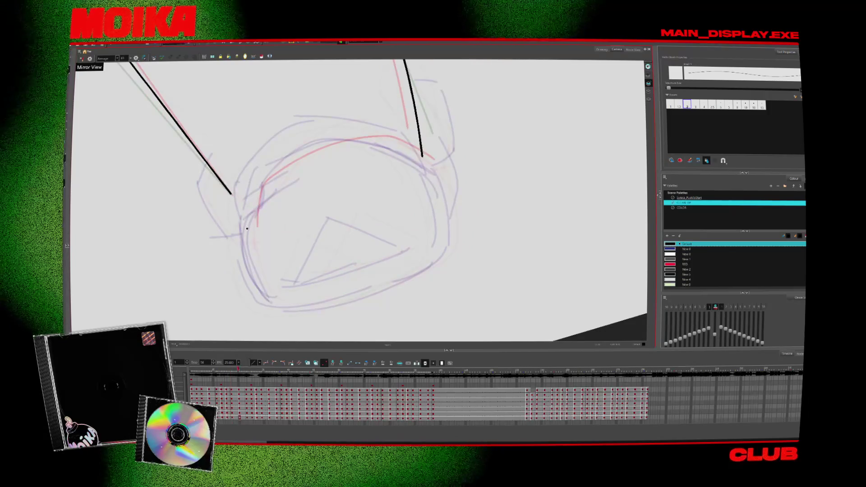
{"action": "key", "text": "period"}
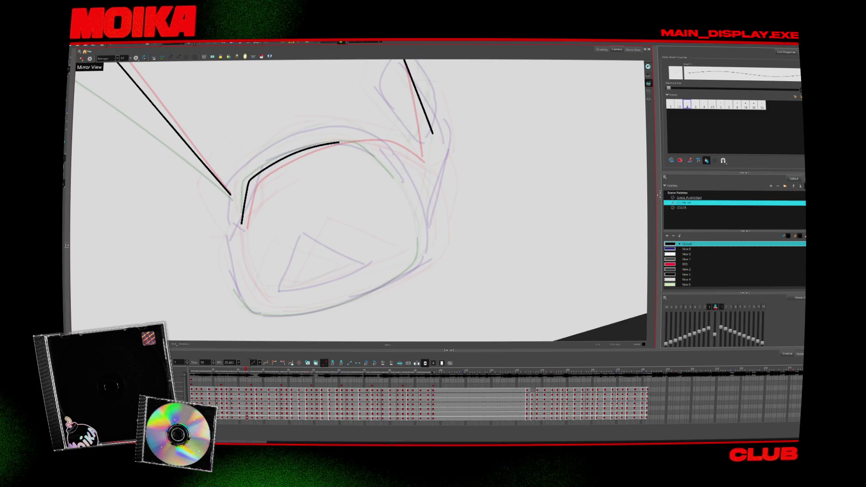
{"action": "key", "text": "period"}
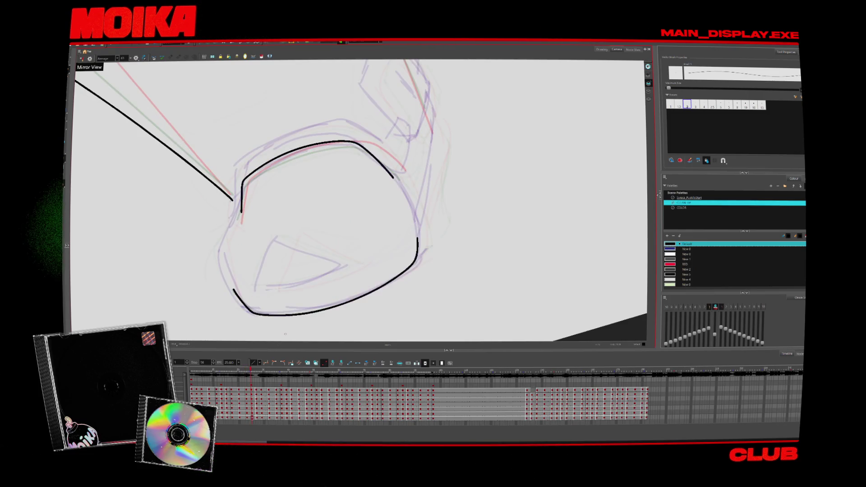
{"action": "key", "text": "comma"}
{"action": "key", "text": "comma"}
{"action": "key", "text": "comma"}
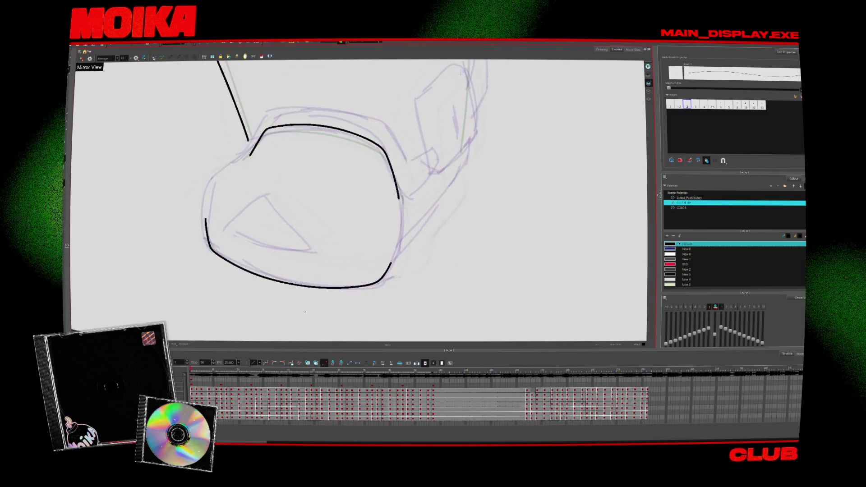
{"action": "key", "text": "period"}
{"action": "key", "text": "period"}
{"action": "key", "text": "period"}
Redraw the boot's left outline, undoing the first attempt and joining the top-left to the left side
{"action": "mouse_move", "coordinate": [264, 193]}
{"action": "left_mouse_down"}
{"action": "mouse_move", "coordinate": [237, 222]}
{"action": "mouse_move", "coordinate": [247, 289]}
{"action": "left_mouse_up"}
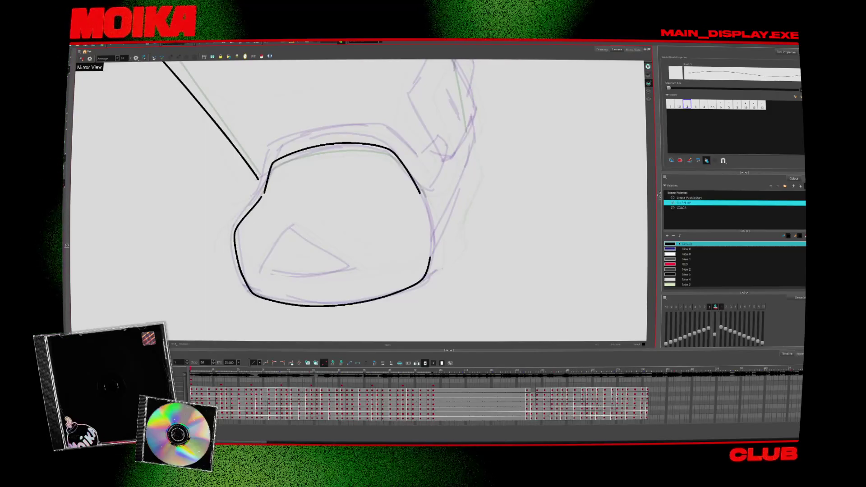
{"action": "key", "text": "period"}
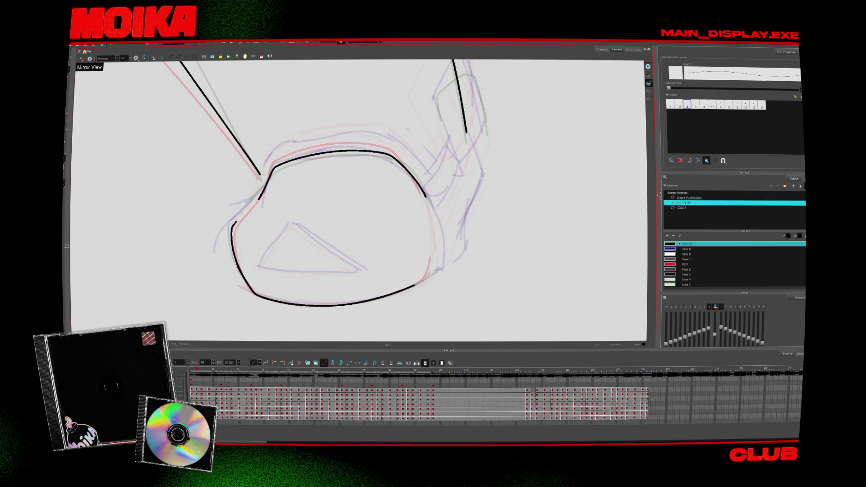
{"action": "key", "text": "period"}
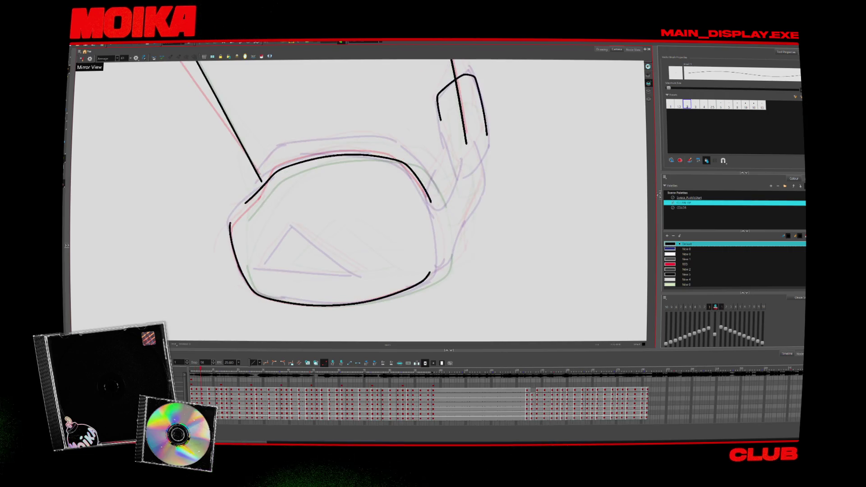
{"action": "key", "text": "ctrl+z"}
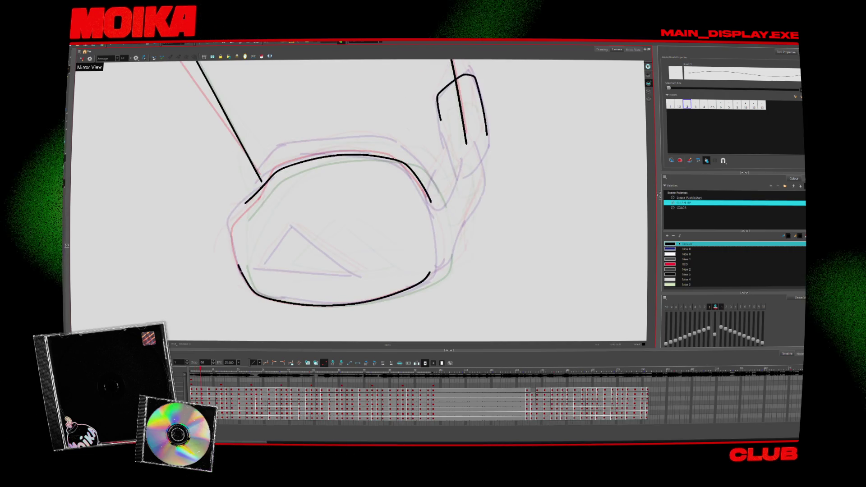
{"action": "key", "text": "ctrl+z"}
{"action": "key", "text": "alt+e"}
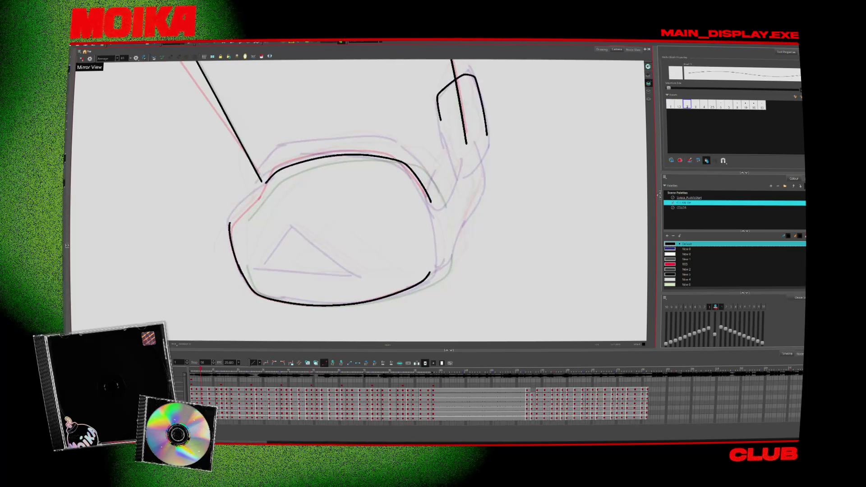
{"action": "key", "text": "alt+b"}
{"action": "left_click_drag", "start_coordinate": [265, 191], "coordinate": [230, 223]}
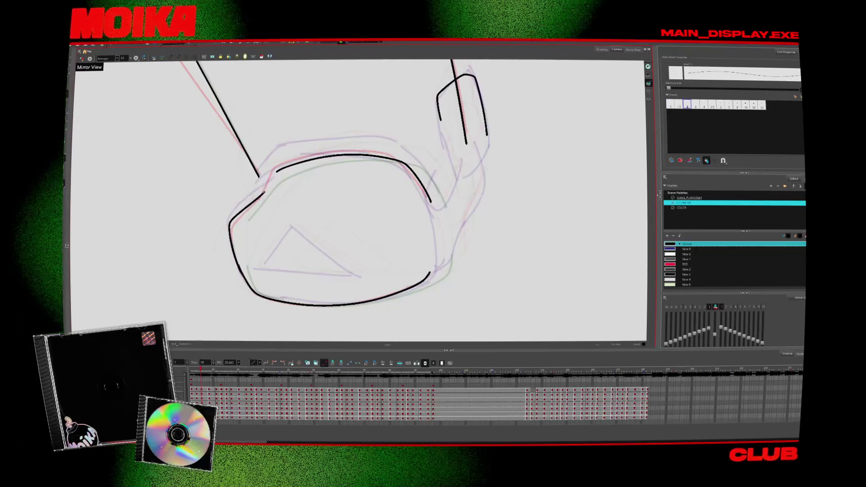
Remove stray black segments on the oval and redraw its top-left edge in black
{"action": "key", "text": "period"}
{"action": "key", "text": "period"}
{"action": "key", "text": "period"}
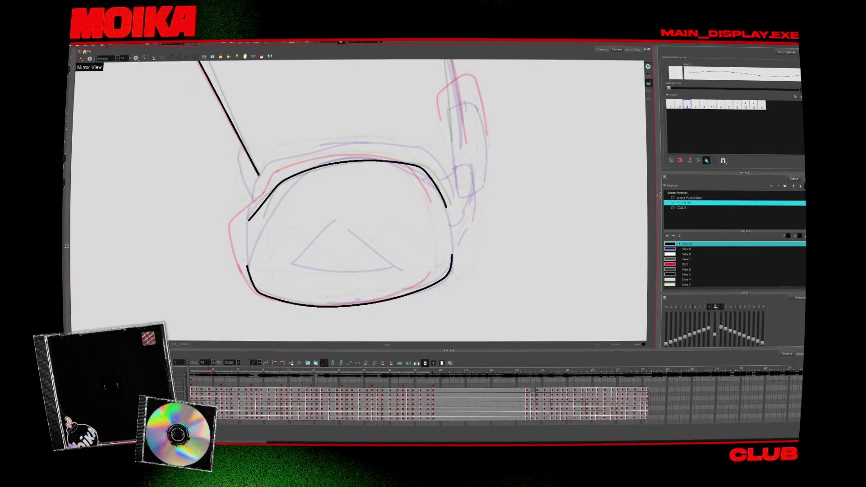
{"action": "key", "text": "period"}
{"action": "key", "text": "comma"}
{"action": "left_click_drag", "start_coordinate": [268, 196], "coordinate": [252, 280]}
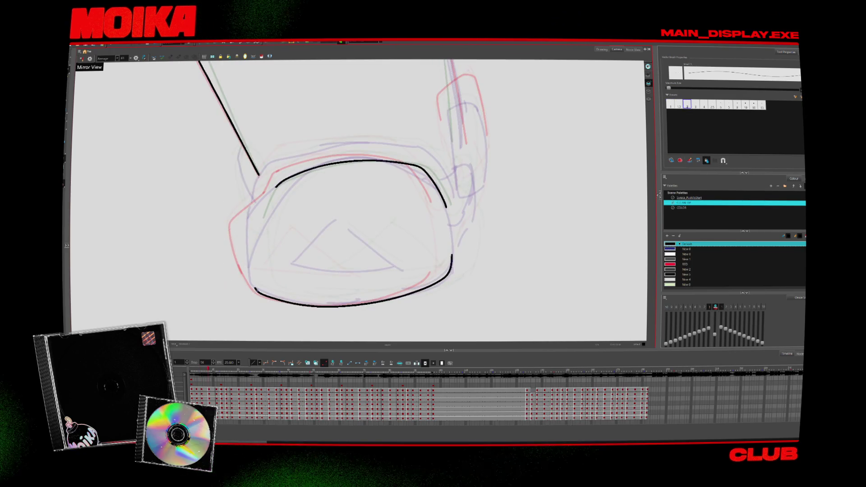
{"action": "key", "text": "period"}
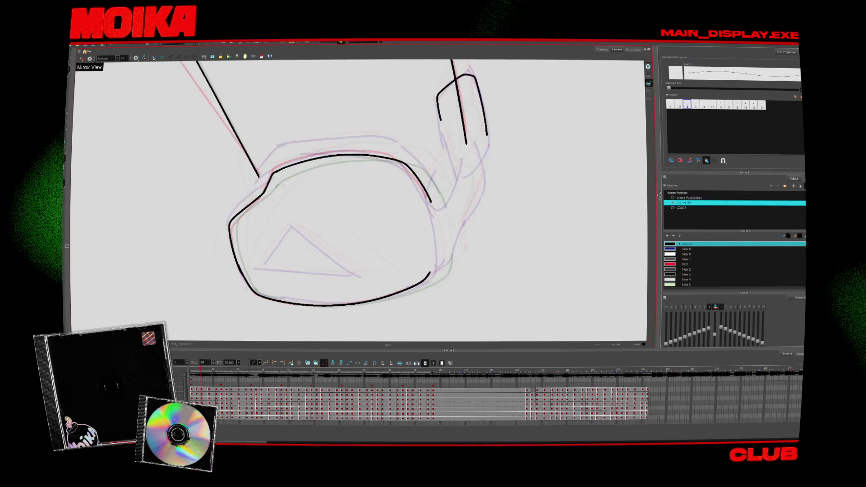
{"action": "key", "text": "comma"}
{"action": "left_click_drag", "start_coordinate": [275, 185], "coordinate": [334, 162]}
{"action": "left_click_drag", "start_coordinate": [272, 191], "coordinate": [336, 162]}
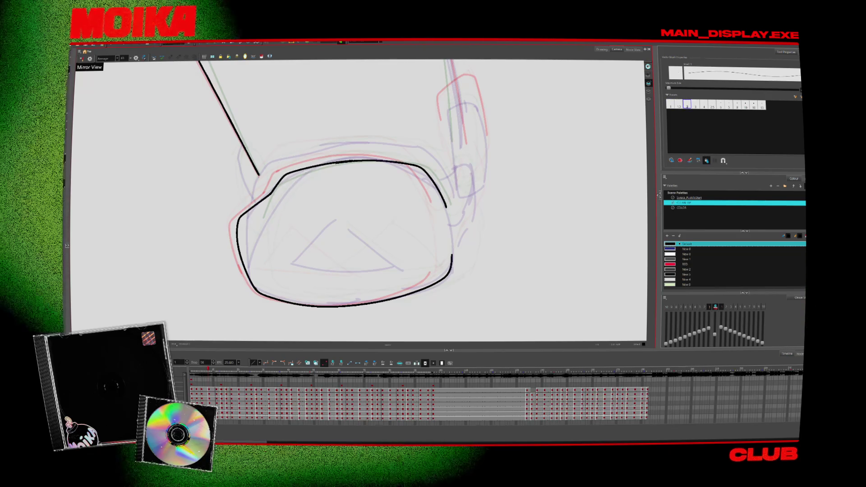
Close the oval's top-left with a black stroke on a rotated view, then compare neighbouring drawings
{"action": "key", "text": "c"}
{"action": "left_click_drag", "start_coordinate": [279, 204], "coordinate": [392, 148]}
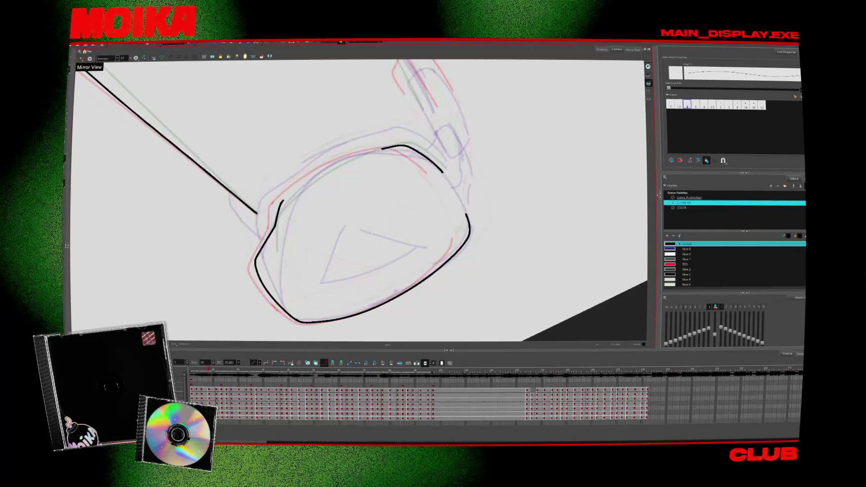
{"action": "key", "text": "period"}
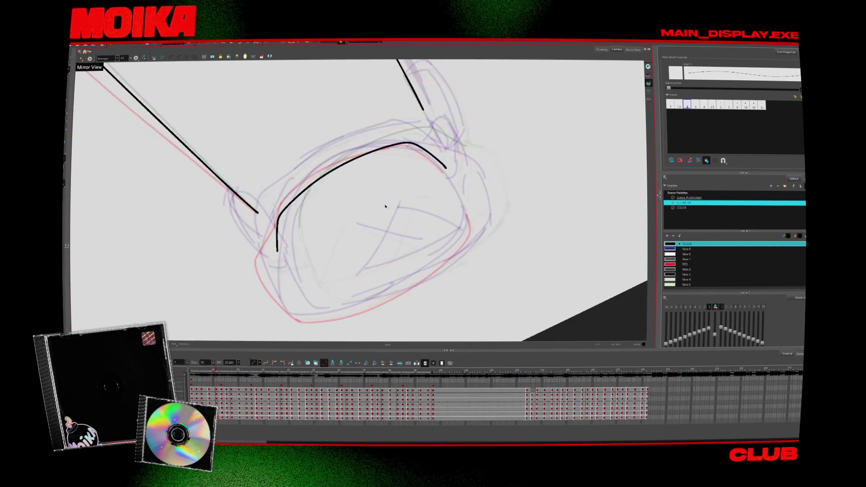
{"action": "key", "text": "shift+x"}
{"action": "key", "text": "comma"}
{"action": "key", "text": "period"}
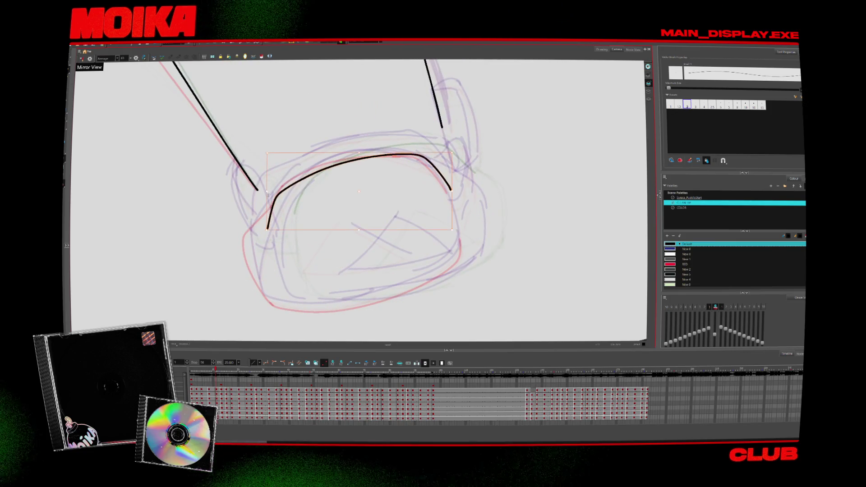
{"action": "key", "text": "period"}
{"action": "key", "text": "comma"}
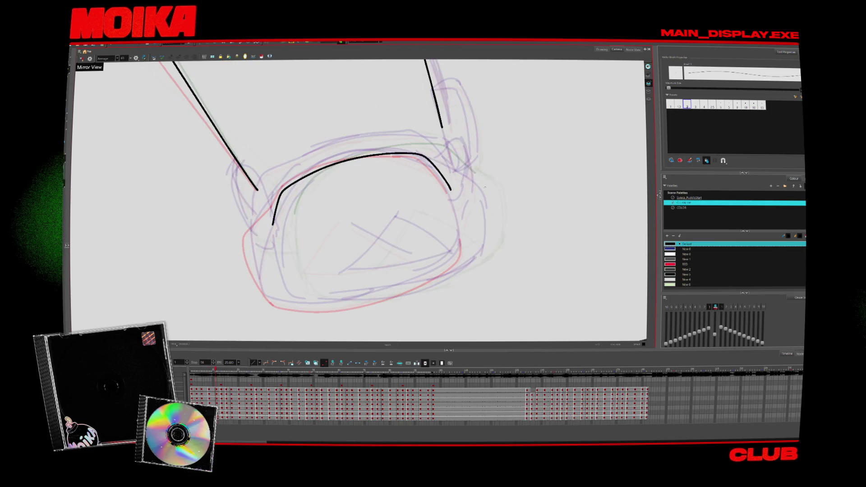
{"action": "key", "text": "comma"}
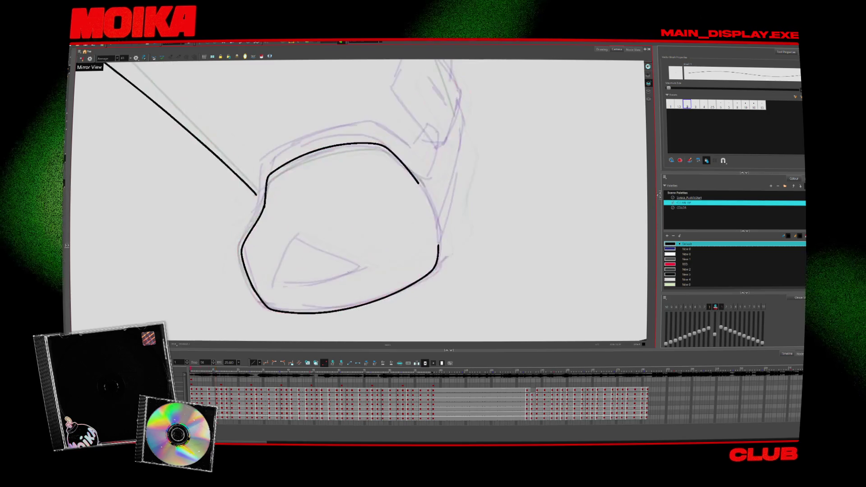
{"action": "key", "text": "period"}
{"action": "key", "text": "period"}
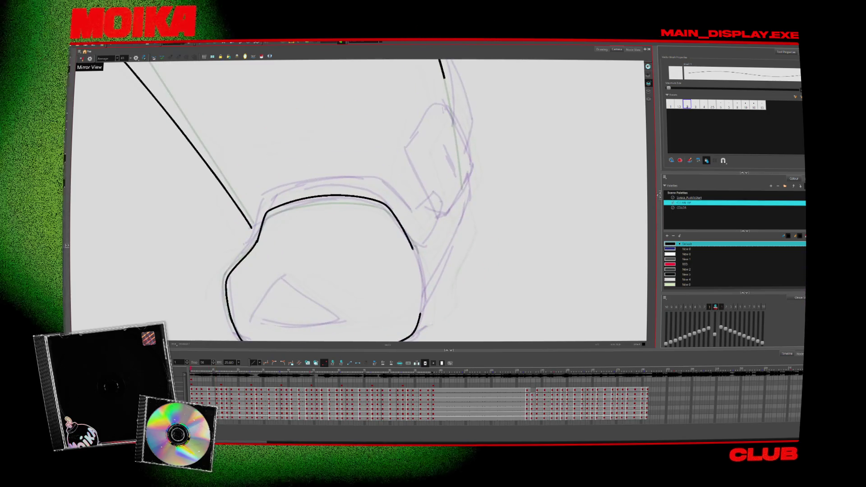
{"action": "key", "text": "period"}
{"action": "key", "text": "period"}
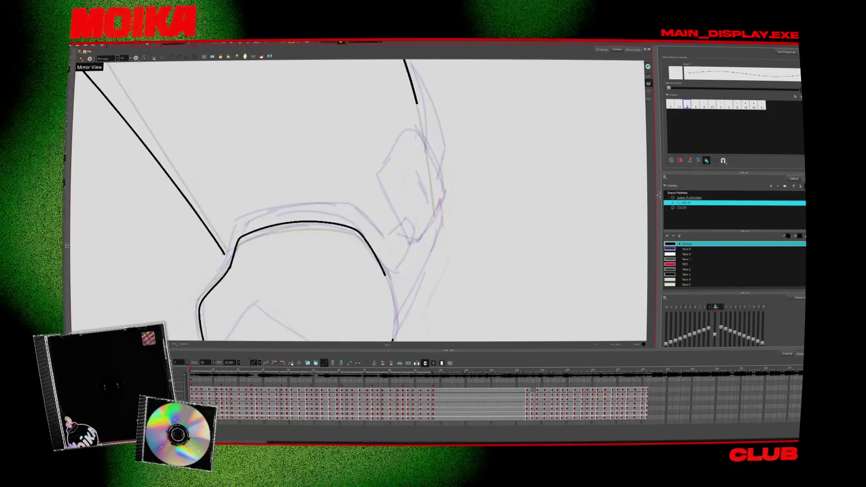
Ink the box's black top, check it in mirror view, and outline the box on the next drawing
{"action": "left_click_drag", "start_coordinate": [415, 134], "coordinate": [440, 171]}
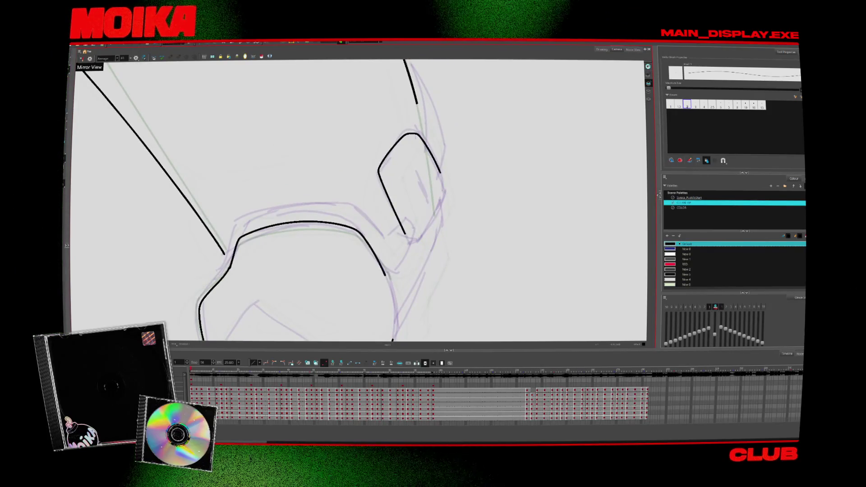
{"action": "left_click", "coordinate": [82, 59]}
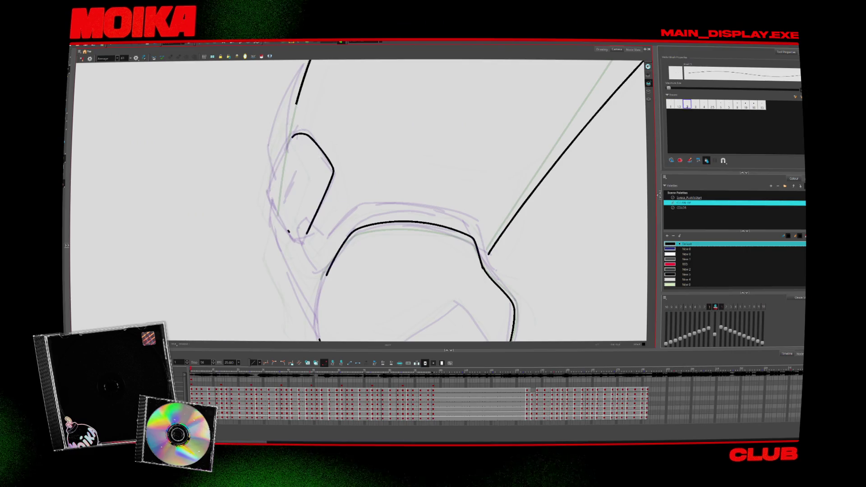
{"action": "left_click", "coordinate": [82, 58]}
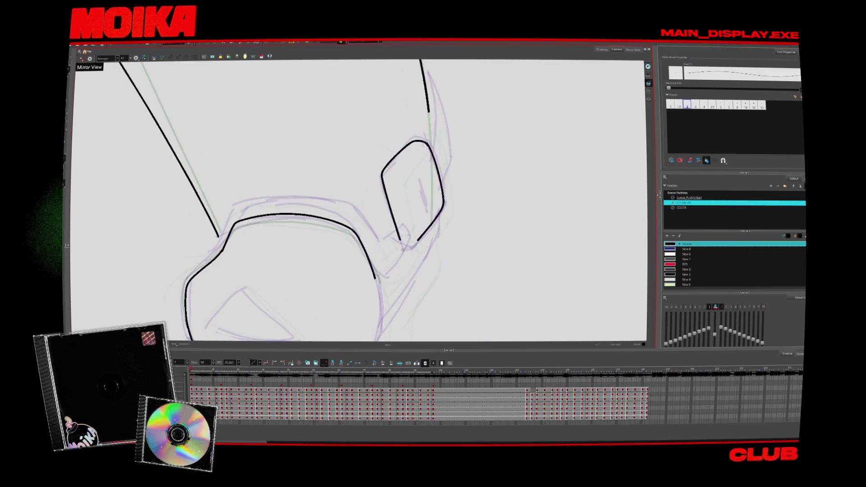
{"action": "key", "text": "period"}
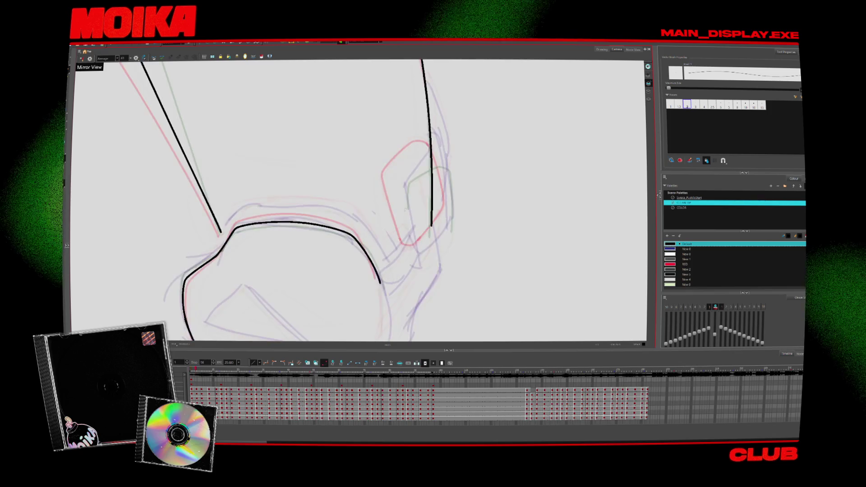
{"action": "mouse_move", "coordinate": [412, 248]}
{"action": "left_mouse_down"}
{"action": "mouse_move", "coordinate": [401, 185]}
{"action": "mouse_move", "coordinate": [446, 167]}
{"action": "mouse_move", "coordinate": [453, 217]}
{"action": "left_mouse_up"}
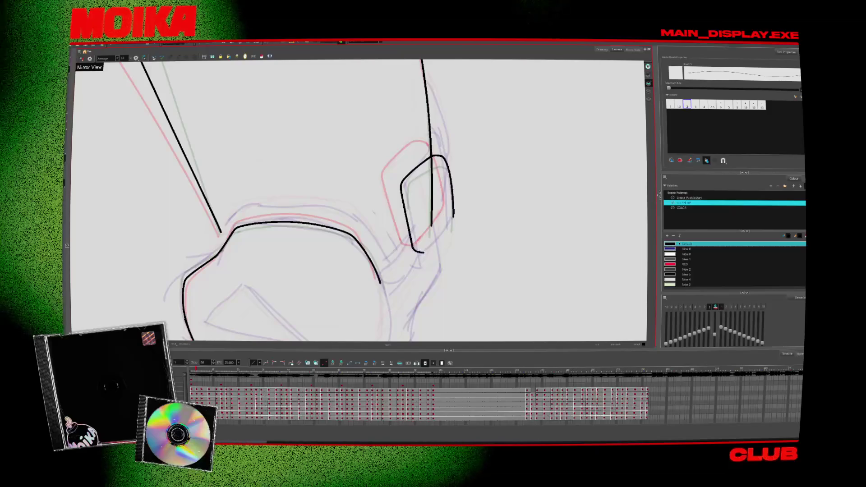
Compare adjacent drawings, then select and erase the middle of the box's right edge
{"action": "key", "text": "comma"}
{"action": "key", "text": "period"}
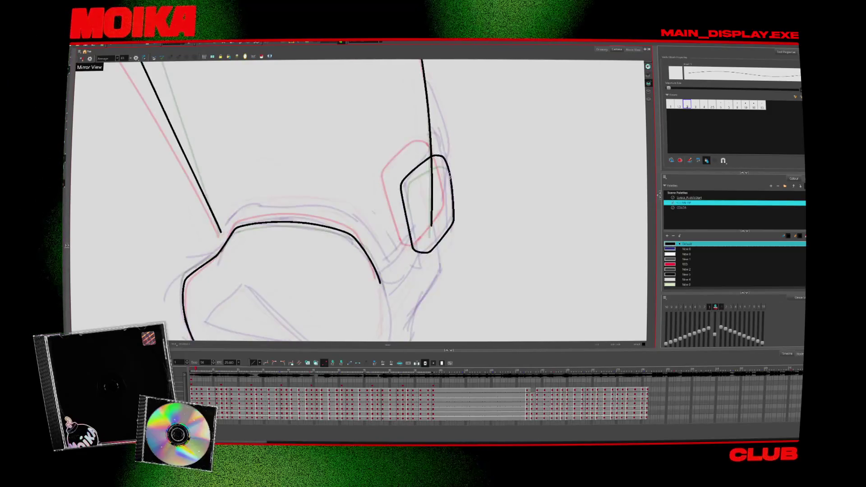
{"action": "key", "text": "period"}
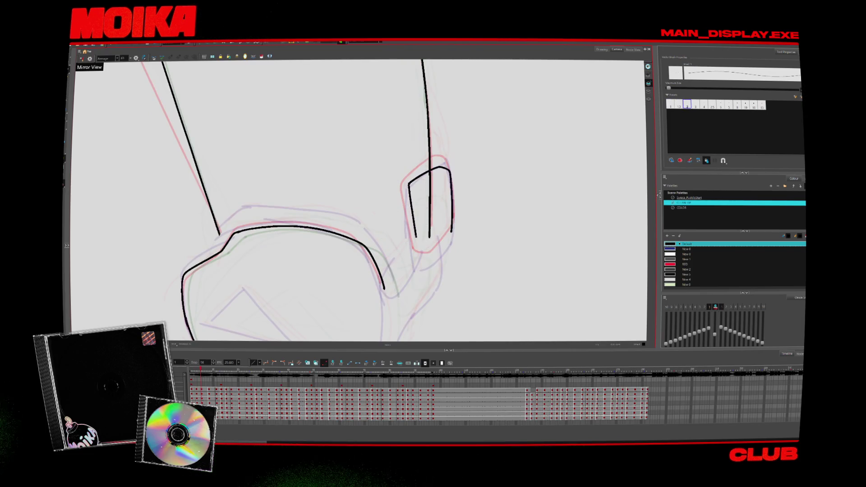
{"action": "left_click", "coordinate": [453, 232]}
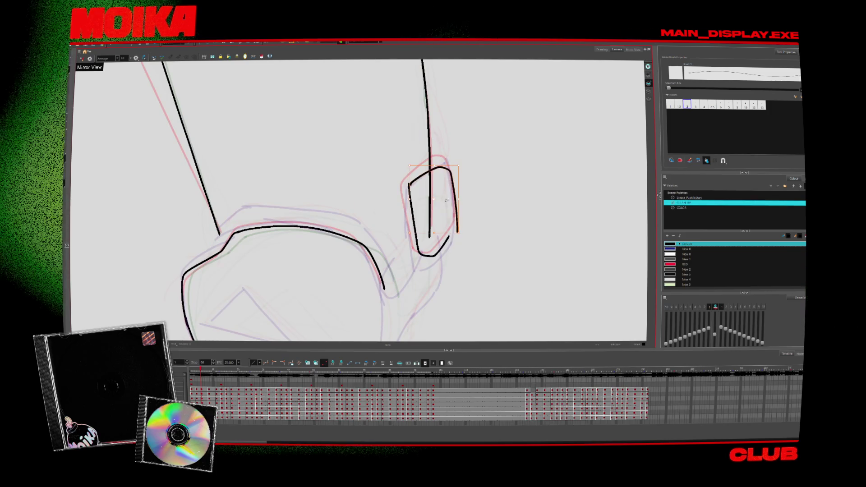
{"action": "key", "text": "alt+b"}
{"action": "left_click_drag", "start_coordinate": [451, 191], "coordinate": [454, 226]}
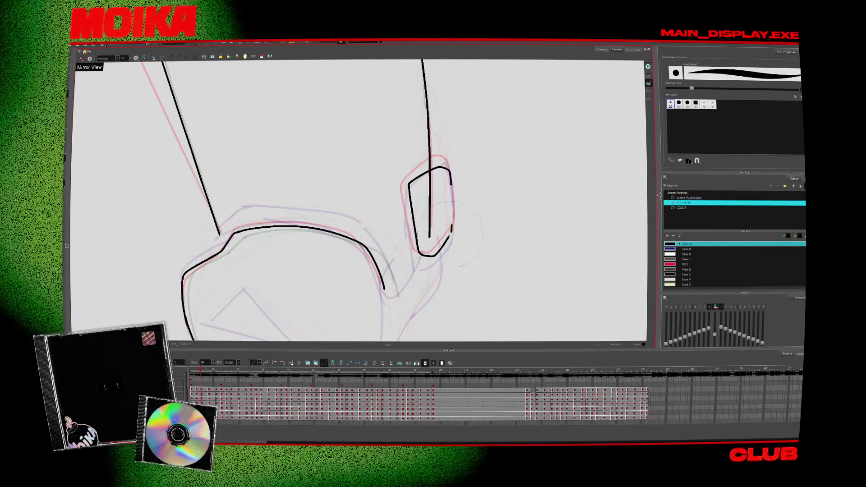
{"action": "key", "text": "alt+slash"}
{"action": "key", "text": "4"}
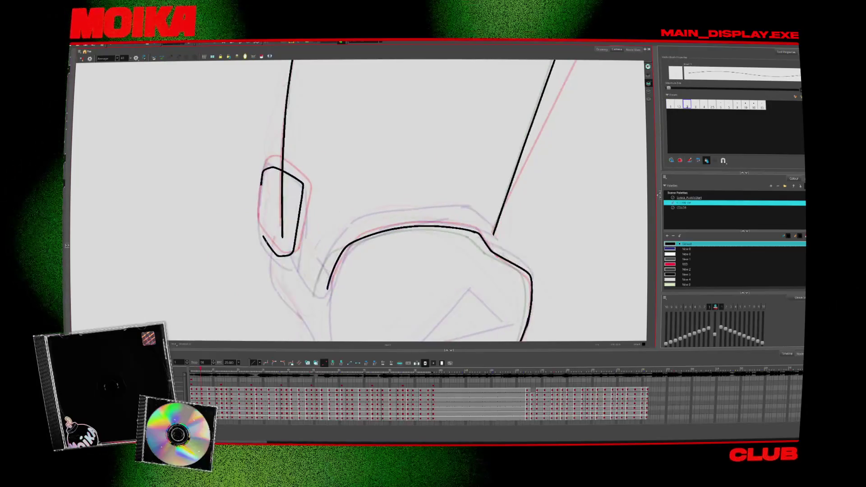
Erase the box's bottom-left diagonal, fill its left-edge gap, and retry closing its top
{"action": "left_click_drag", "start_coordinate": [263, 236], "coordinate": [277, 255]}
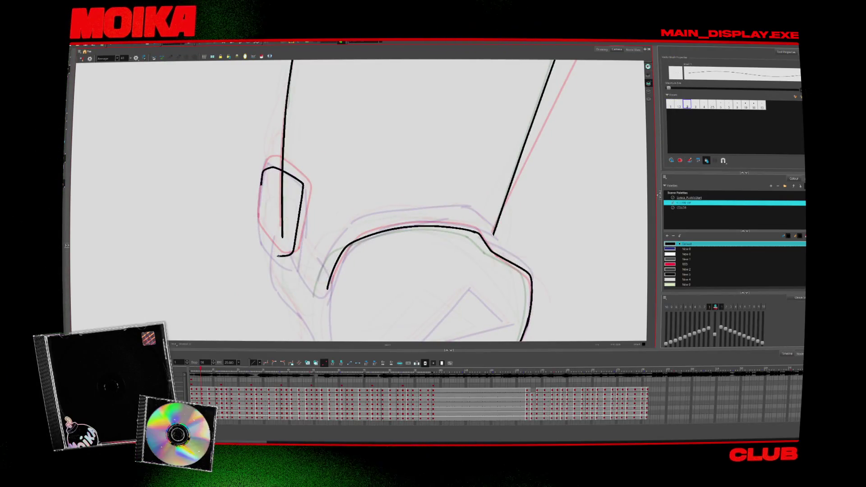
{"action": "left_click_drag", "start_coordinate": [261, 181], "coordinate": [254, 218]}
{"action": "key", "text": "4"}
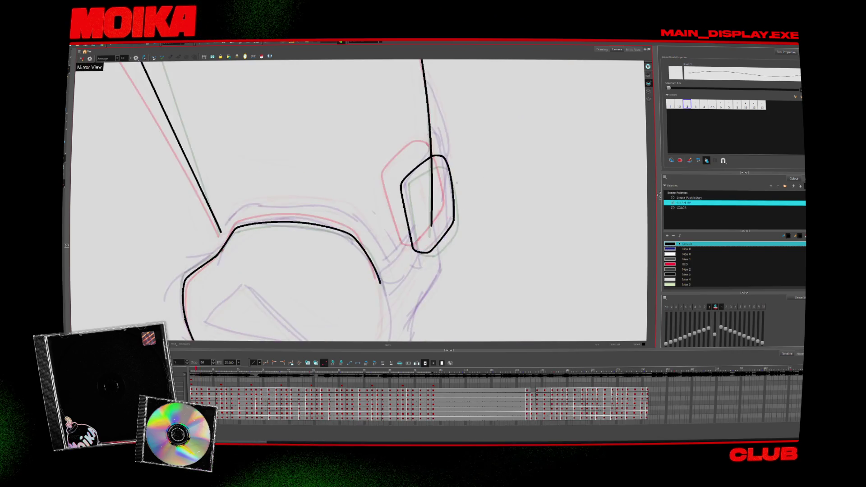
{"action": "key", "text": "alt+b"}
{"action": "key", "text": "ctrl+z"}
{"action": "key", "text": "ctrl+z"}
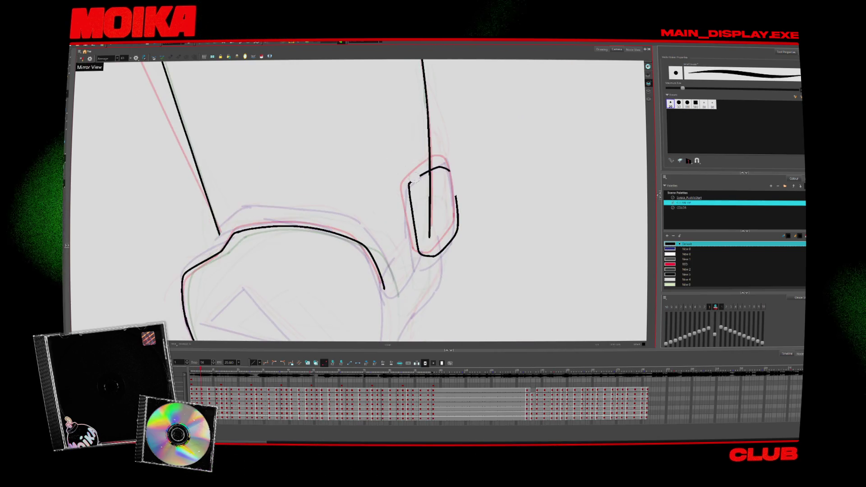
{"action": "key", "text": "alt+slash"}
{"action": "left_click_drag", "start_coordinate": [409, 185], "coordinate": [456, 199]}
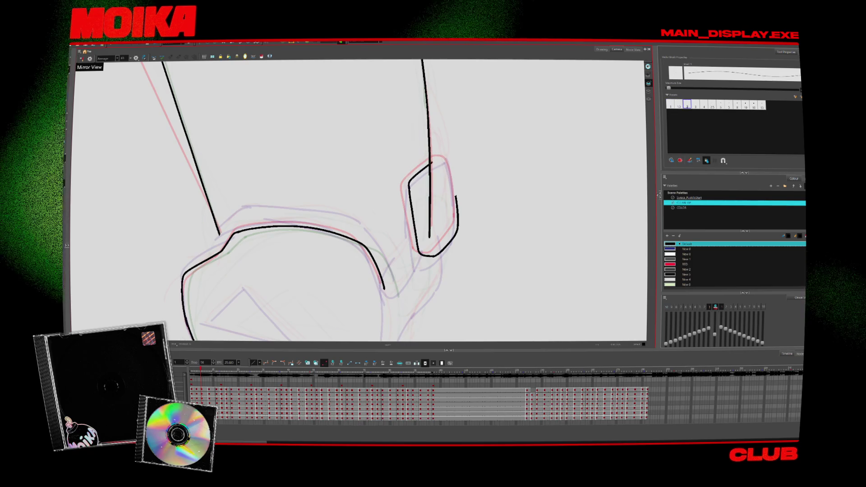
{"action": "key", "text": "ctrl+z"}
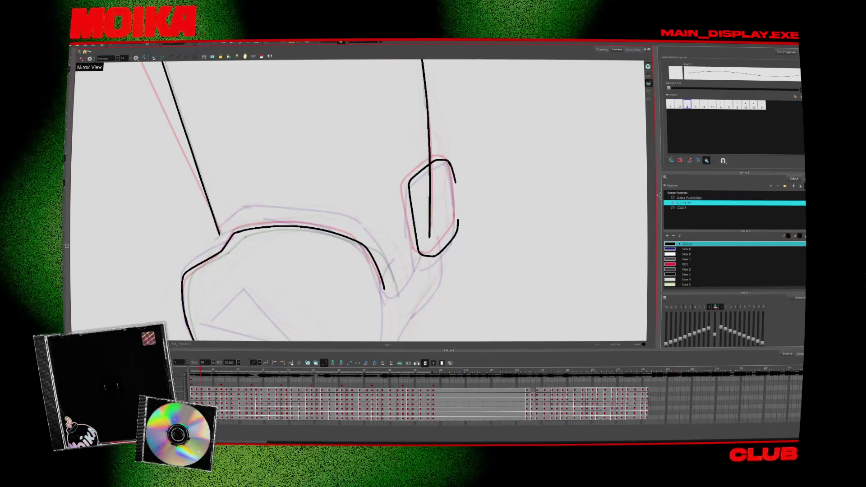
On the next drawings, ink the top-left corner curve and close the boot outline's bottom
{"action": "key", "text": "period"}
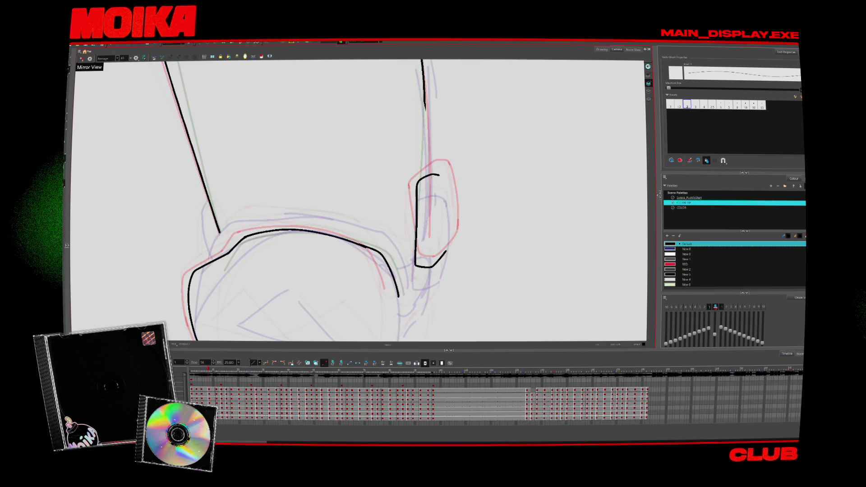
{"action": "mouse_move", "coordinate": [417, 194]}
{"action": "left_mouse_down"}
{"action": "mouse_move", "coordinate": [440, 176]}
{"action": "mouse_move", "coordinate": [446, 251]}
{"action": "left_mouse_up"}
{"action": "key", "text": "alt+b"}
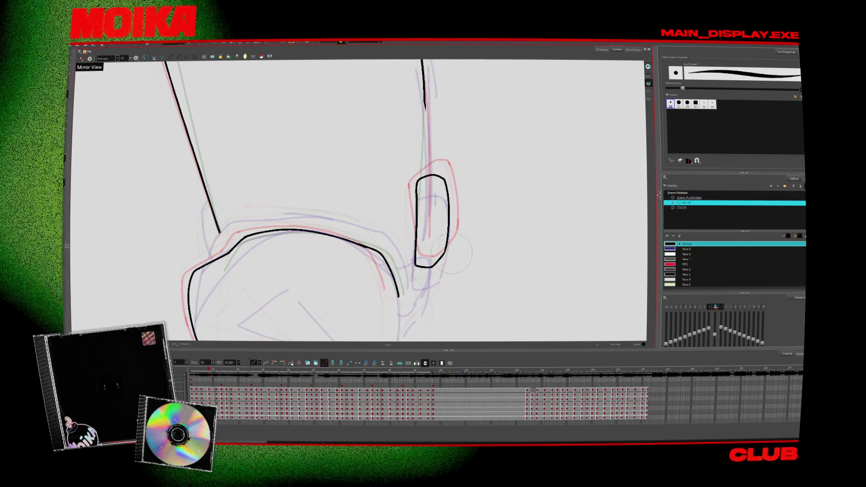
{"action": "key", "text": "period"}
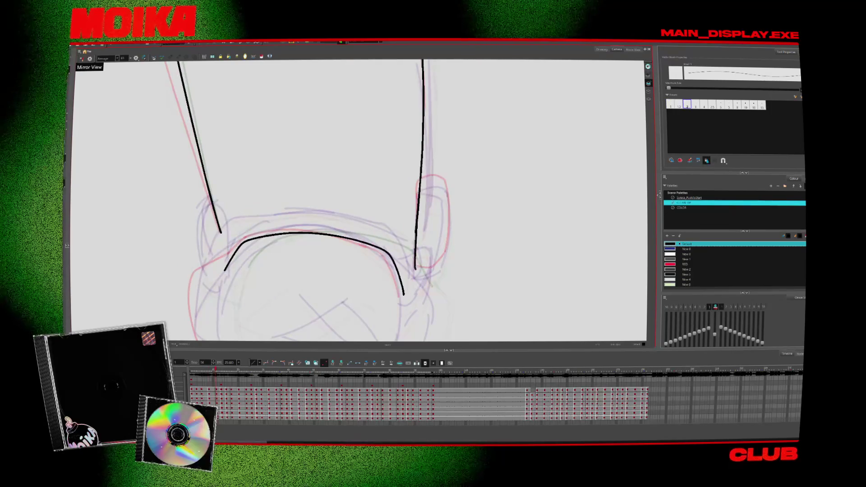
{"action": "left_click_drag", "start_coordinate": [415, 269], "coordinate": [445, 232]}
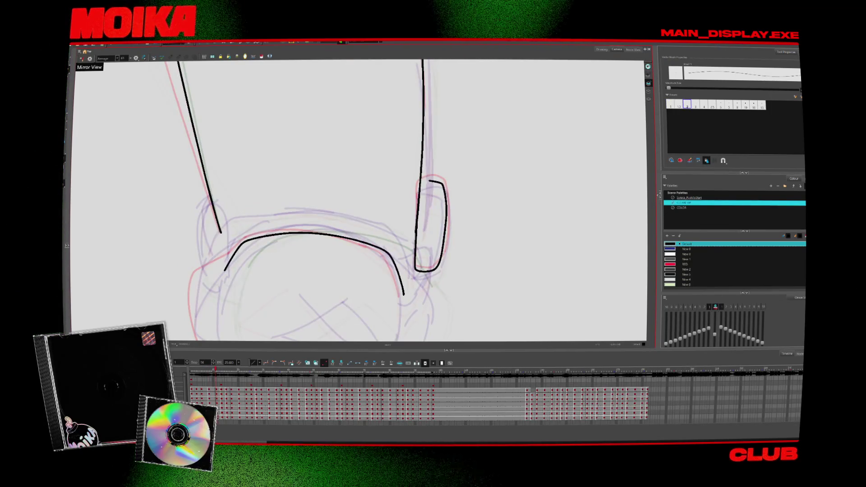
{"action": "key", "text": "comma"}
{"action": "key", "text": "comma"}
{"action": "key", "text": "comma"}
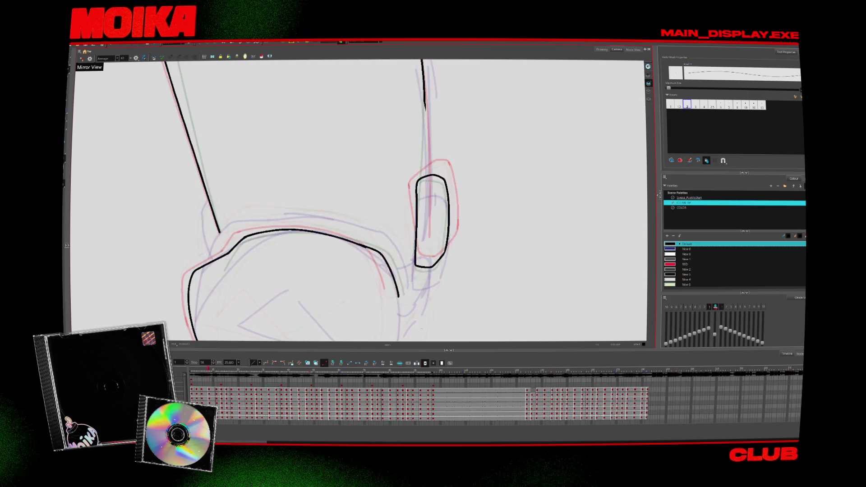
{"action": "key", "text": "alt+z"}
{"action": "key", "text": "period"}
{"action": "key", "text": "period"}
{"action": "key", "text": "period"}
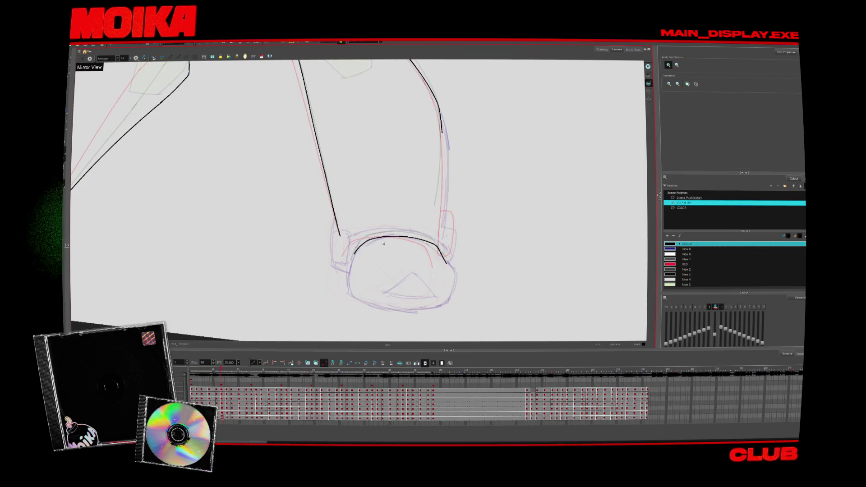
On a later drawing, ink the boot's right side and bulge it slightly outward
{"action": "key", "text": "period"}
{"action": "key", "text": "period"}
{"action": "key", "text": "alt+b"}
{"action": "key", "text": "period"}
{"action": "key", "text": "period"}
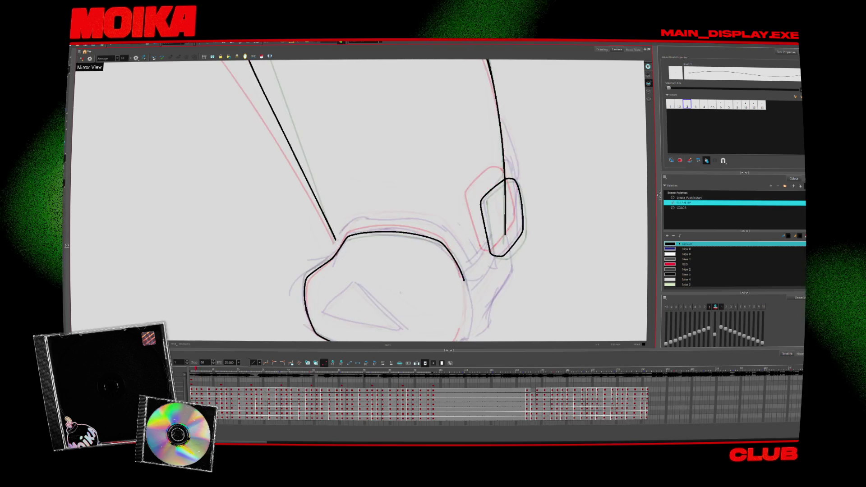
{"action": "key", "text": "period"}
{"action": "key", "text": "period"}
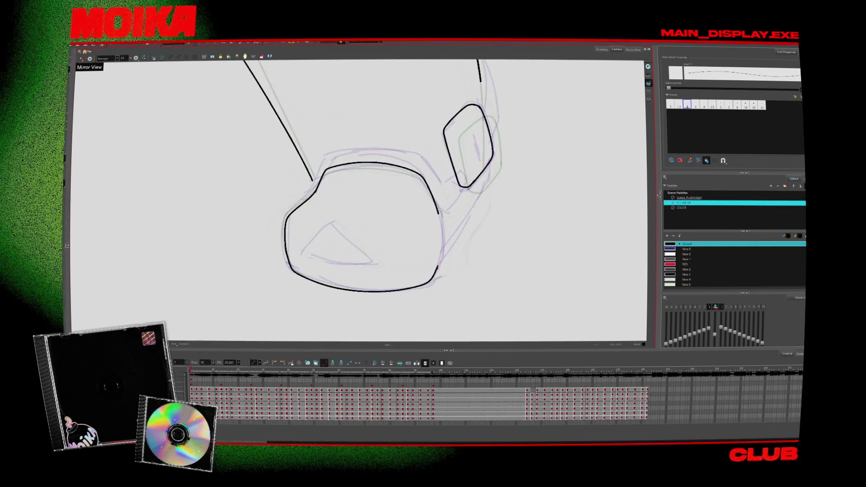
{"action": "key", "text": "period"}
{"action": "left_click_drag", "start_coordinate": [442, 218], "coordinate": [418, 286]}
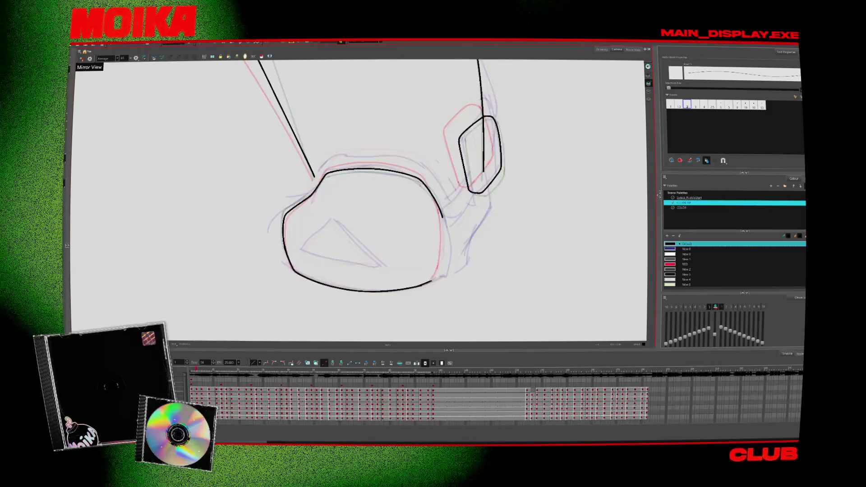
{"action": "left_click_drag", "start_coordinate": [445, 252], "coordinate": [447, 252]}
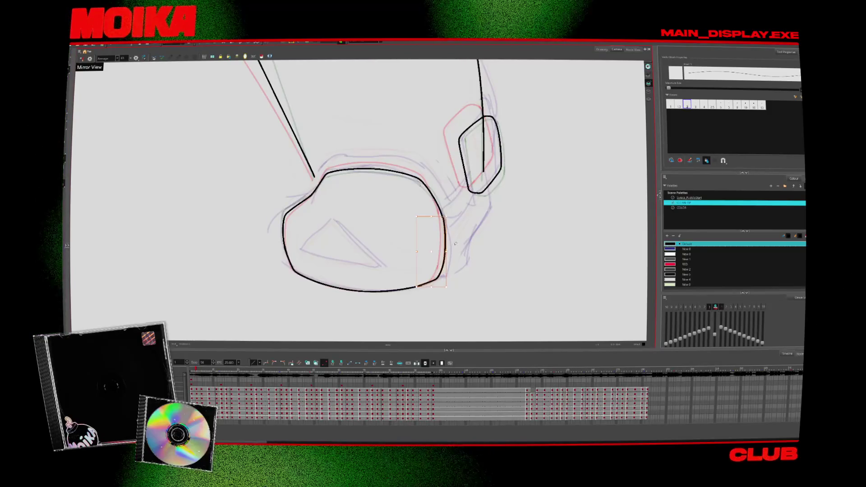
Fill the gap in the boot's bottom outline on the next drawing, then pull back its right end
{"action": "left_click", "coordinate": [81, 59]}
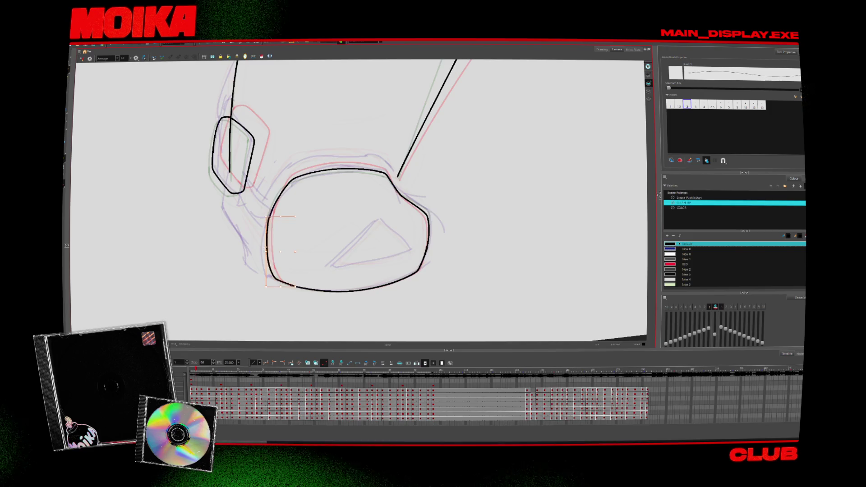
{"action": "key", "text": "period"}
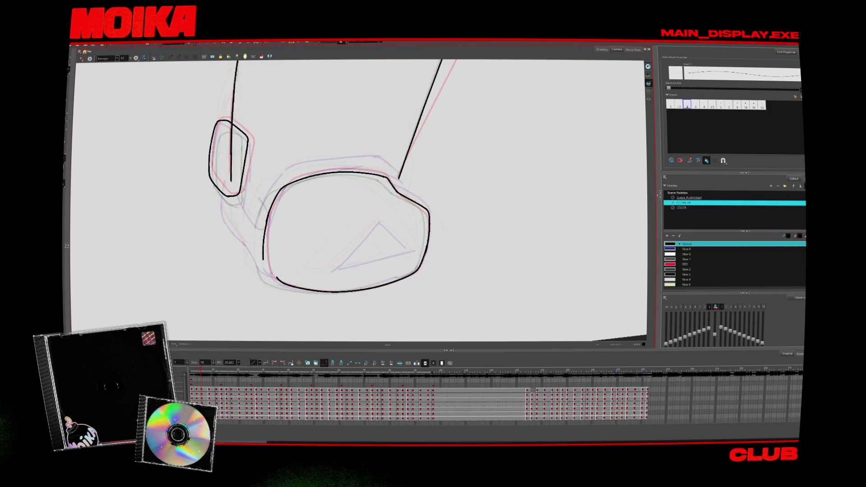
{"action": "left_click", "coordinate": [81, 59]}
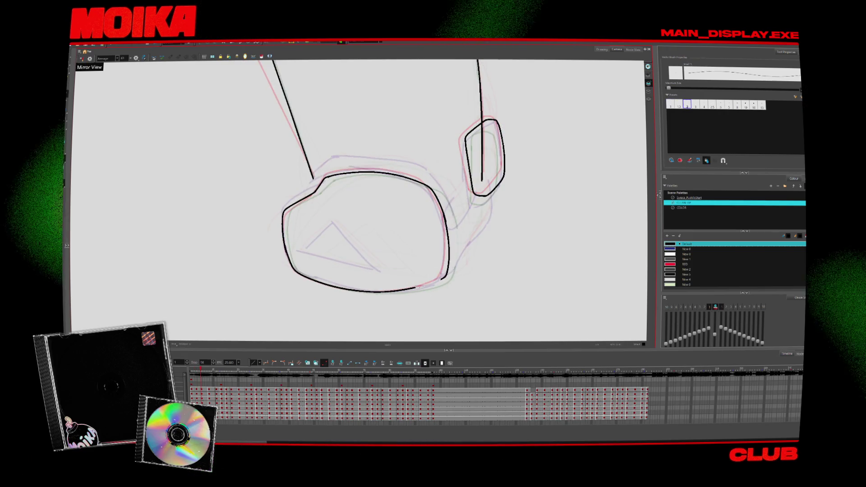
{"action": "left_click_drag", "start_coordinate": [446, 277], "coordinate": [399, 285]}
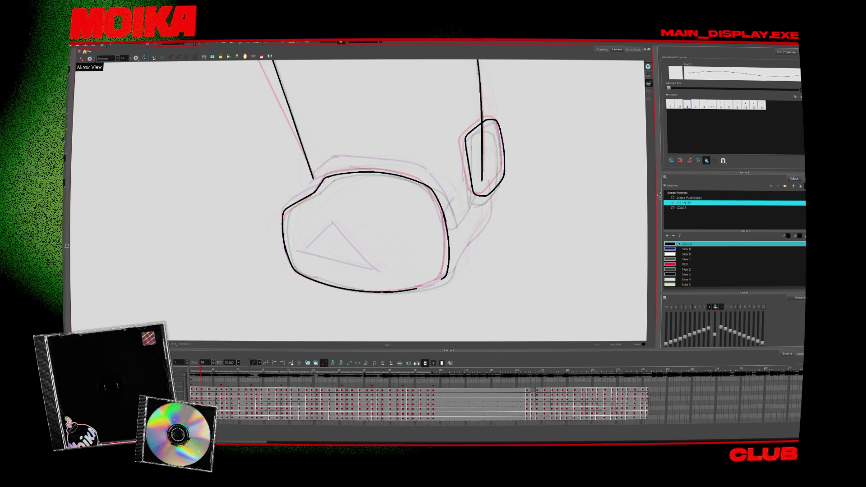
{"action": "key", "text": "alt+e"}
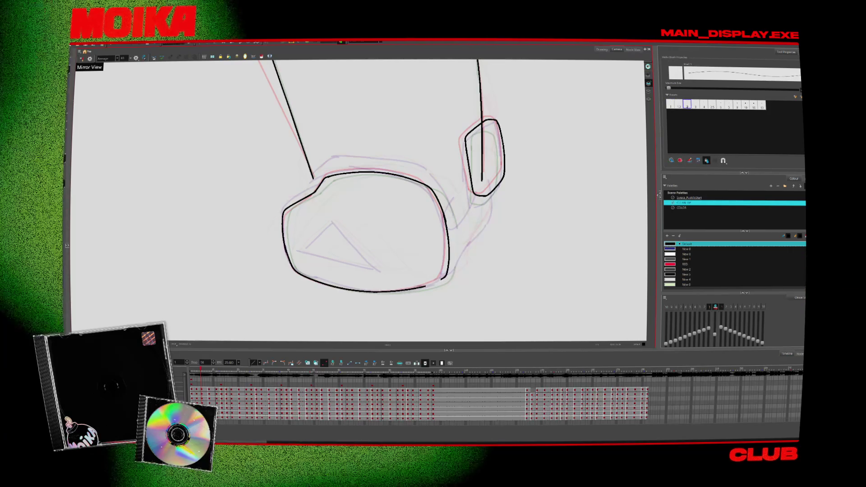
{"action": "key", "text": "alt+s"}
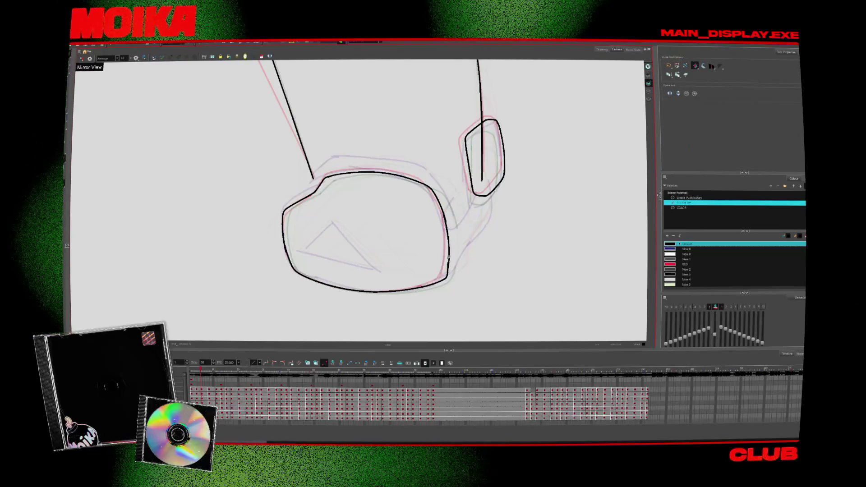
{"action": "key", "text": "alt+b"}
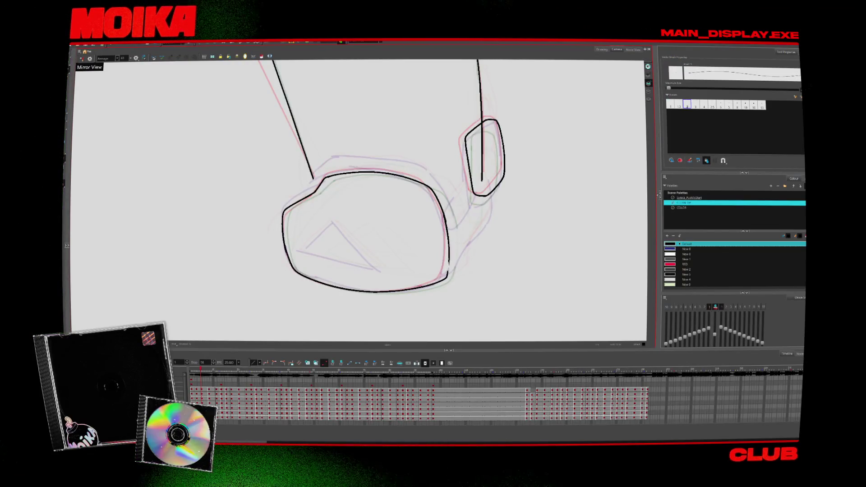
{"action": "key", "text": "period"}
{"action": "key", "text": "period"}
{"action": "key", "text": "period"}
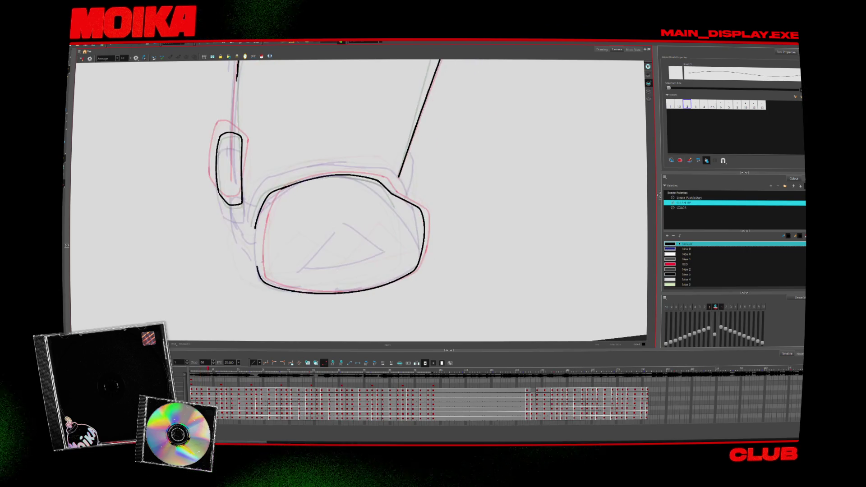
{"action": "key", "text": "period"}
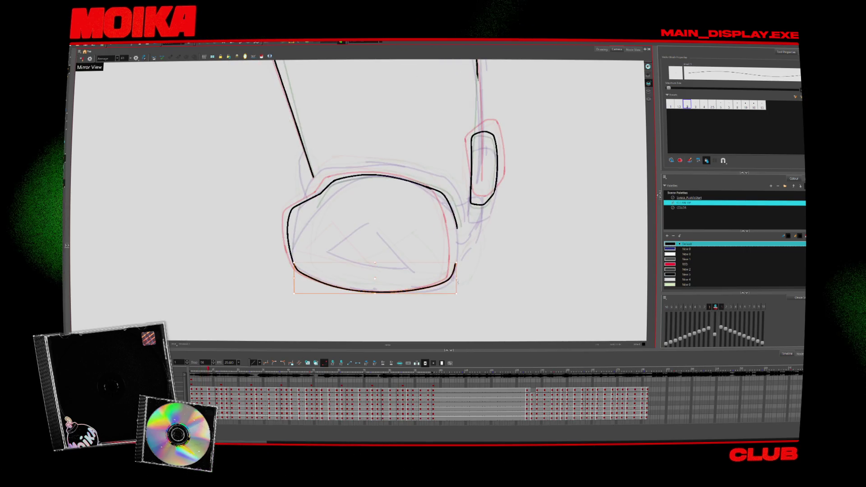
{"action": "key", "text": "ctrl+z"}
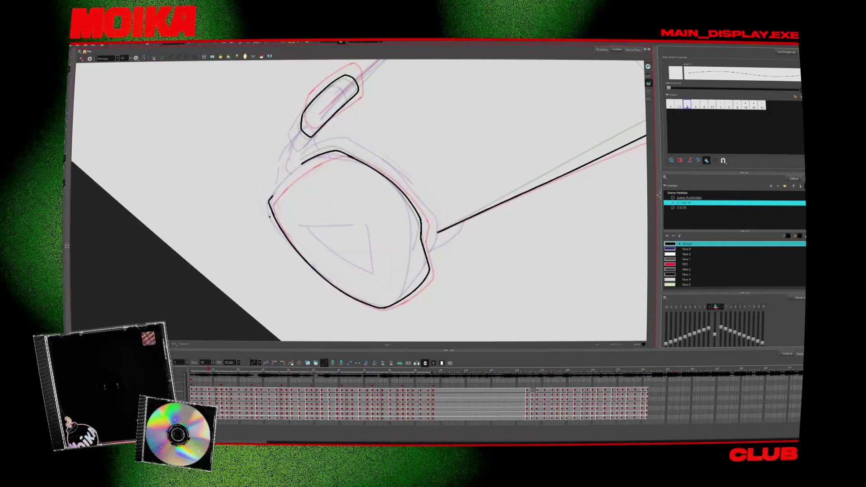
Remove a stray segment and an overshooting end, reshape the side stroke, and level the view
{"action": "key", "text": "ctrl+z"}
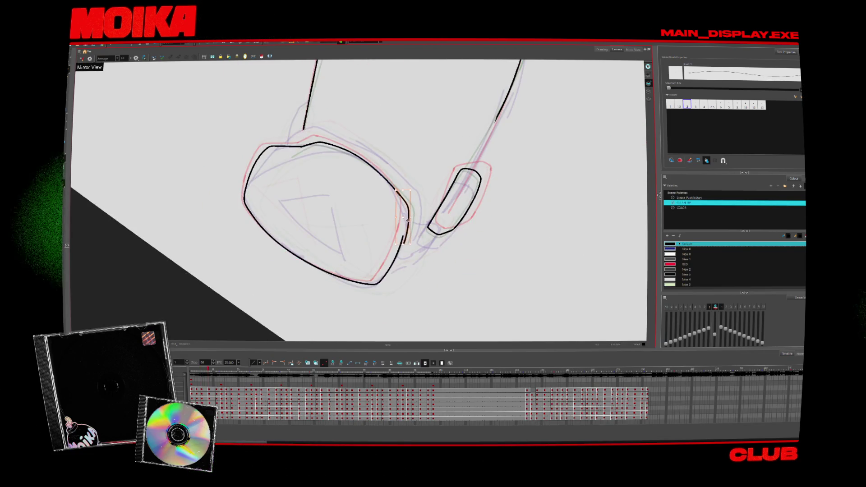
{"action": "left_click_drag", "start_coordinate": [403, 216], "coordinate": [404, 230]}
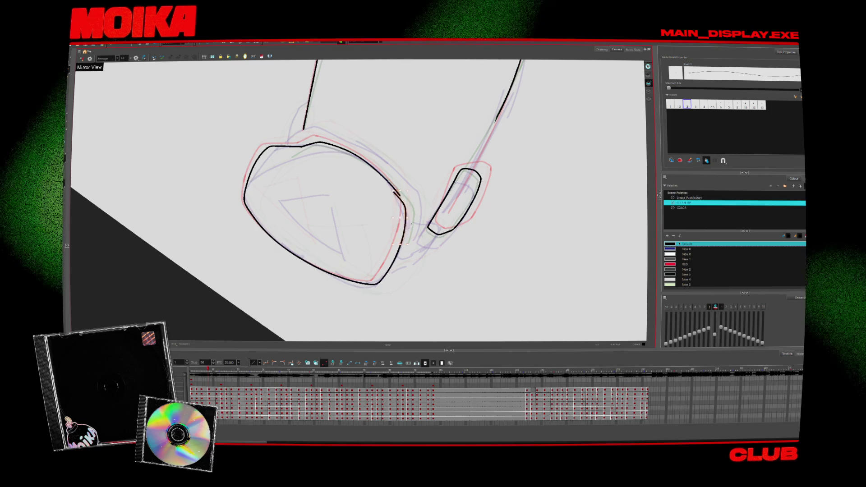
{"action": "key", "text": "4"}
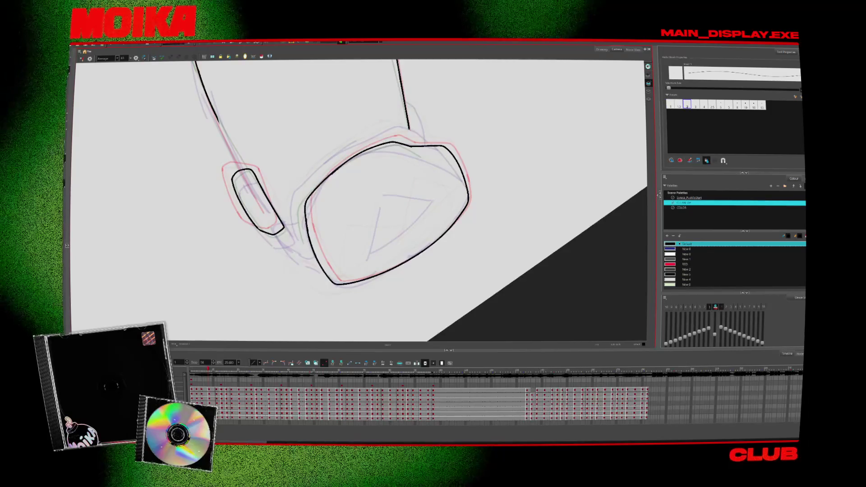
{"action": "key", "text": "ctrl+z"}
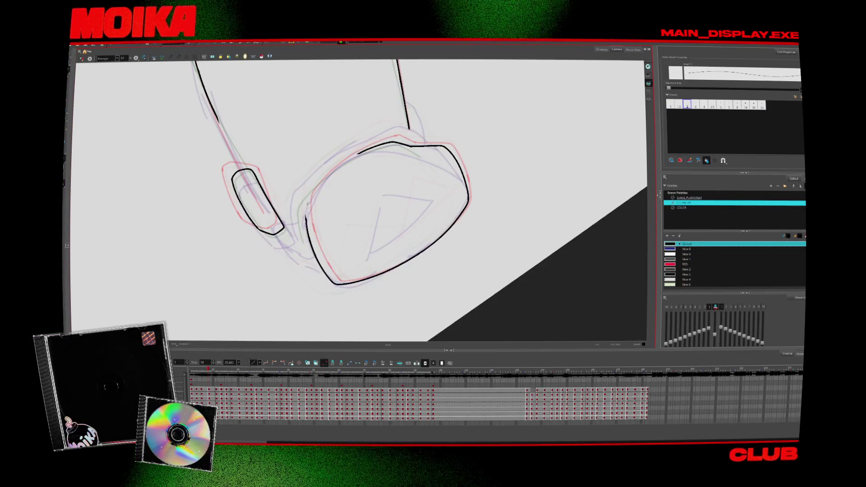
{"action": "key", "text": "4"}
{"action": "mouse_move", "coordinate": [478, 112]}
{"action": "left_mouse_down"}
{"action": "mouse_move", "coordinate": [458, 190]}
{"action": "mouse_move", "coordinate": [321, 245]}
{"action": "left_mouse_up"}
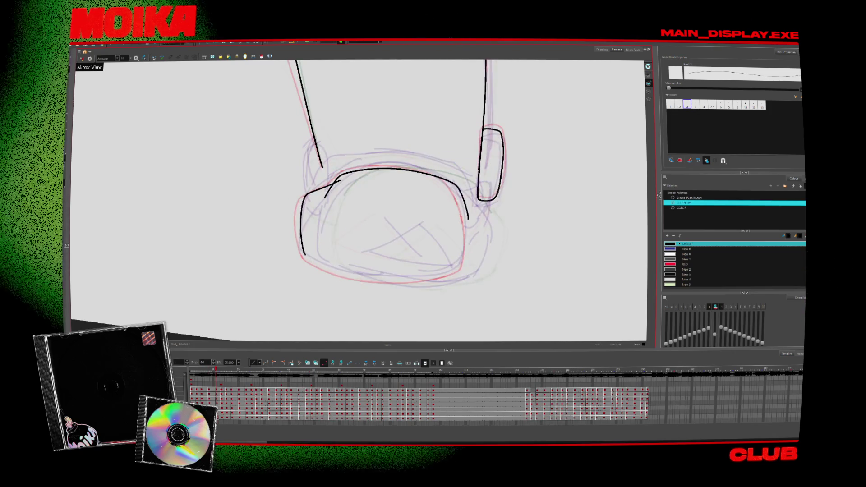
Reach the partly inked boot drawing with an unmirrored, upright view and the Pencil ready
{"action": "key", "text": "comma"}
{"action": "key", "text": "period"}
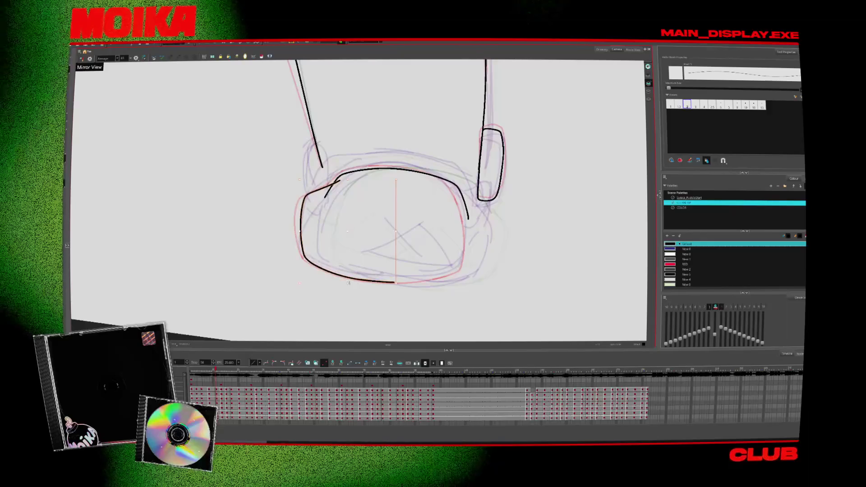
{"action": "key", "text": "4"}
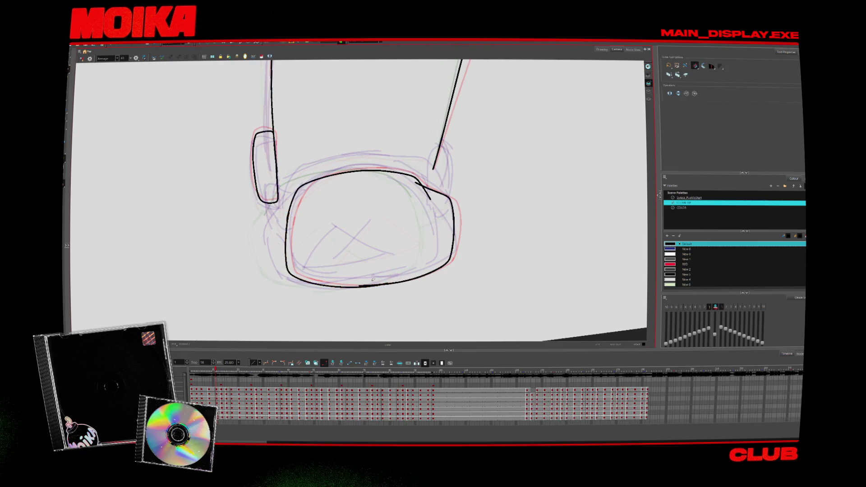
{"action": "key", "text": "4"}
{"action": "key", "text": "v"}
{"action": "key", "text": "v"}
{"action": "key", "text": "alt+x"}
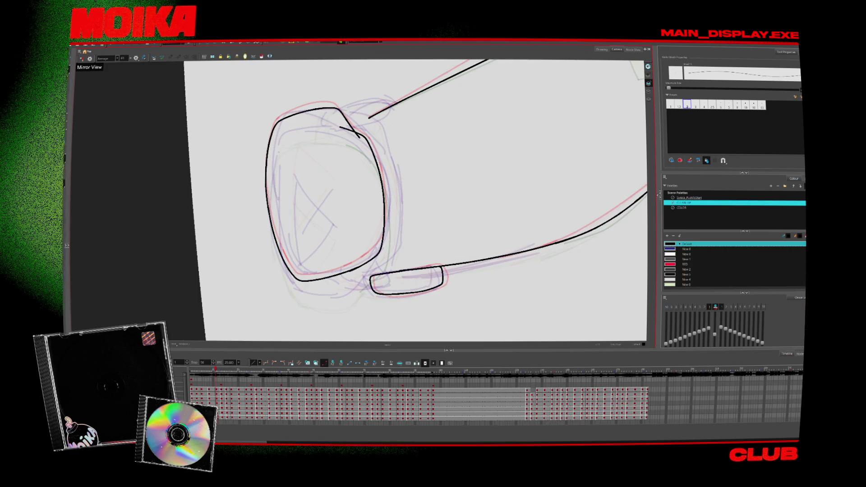
{"action": "key", "text": "4"}
{"action": "key", "text": "v"}
{"action": "key", "text": "v"}
{"action": "key", "text": "alt+s"}
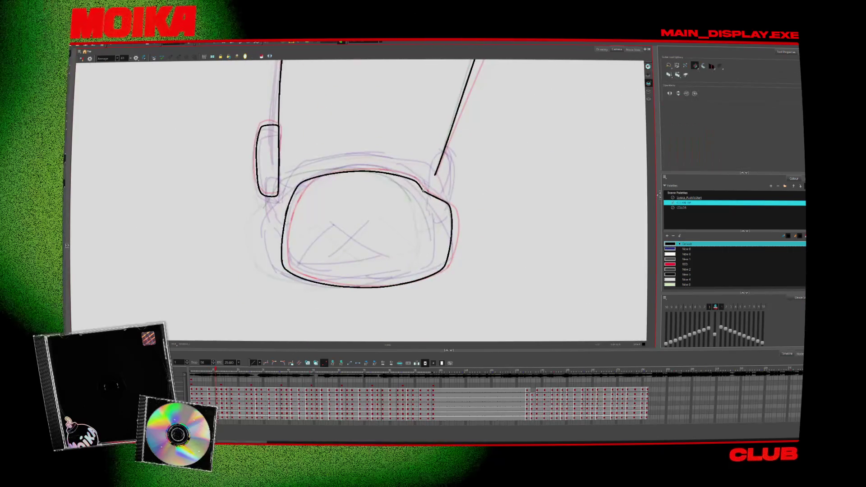
{"action": "key", "text": "period"}
{"action": "key", "text": "alt+slash"}
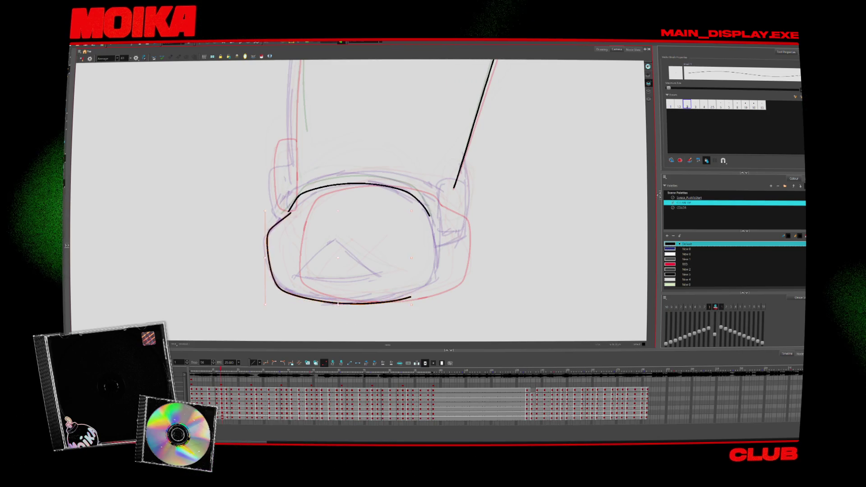
Check neighbouring drawings in mirror view and select the boot's upper-left outline stroke
{"action": "key", "text": "4"}
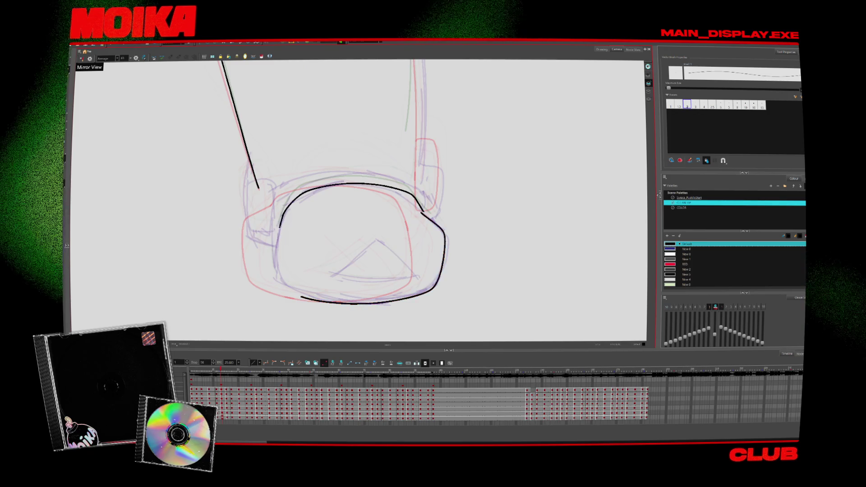
{"action": "key", "text": "comma"}
{"action": "key", "text": "period"}
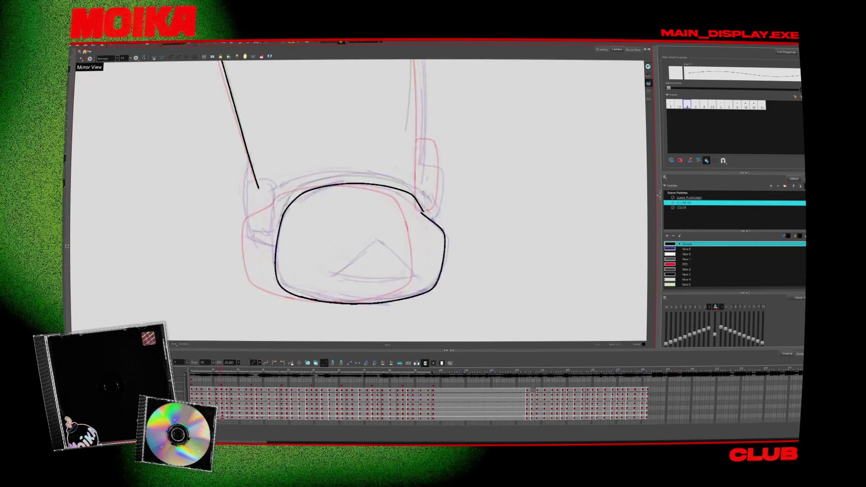
{"action": "key", "text": "4"}
{"action": "key", "text": "period"}
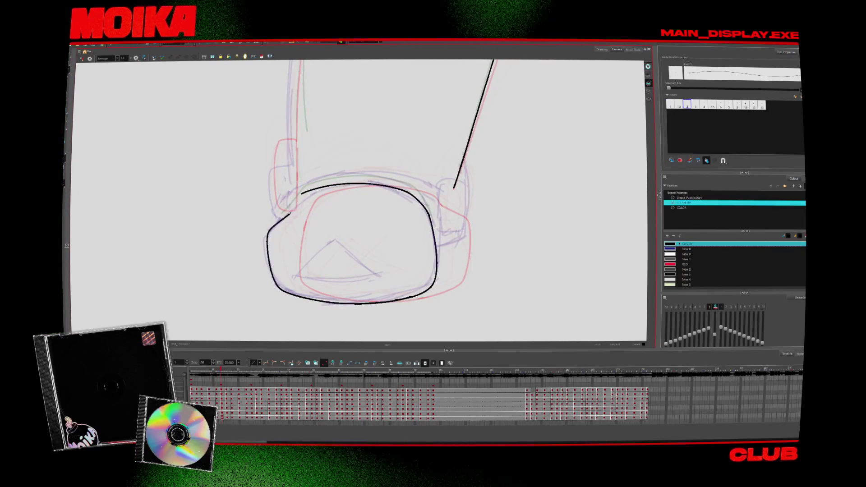
{"action": "left_click", "coordinate": [312, 191]}
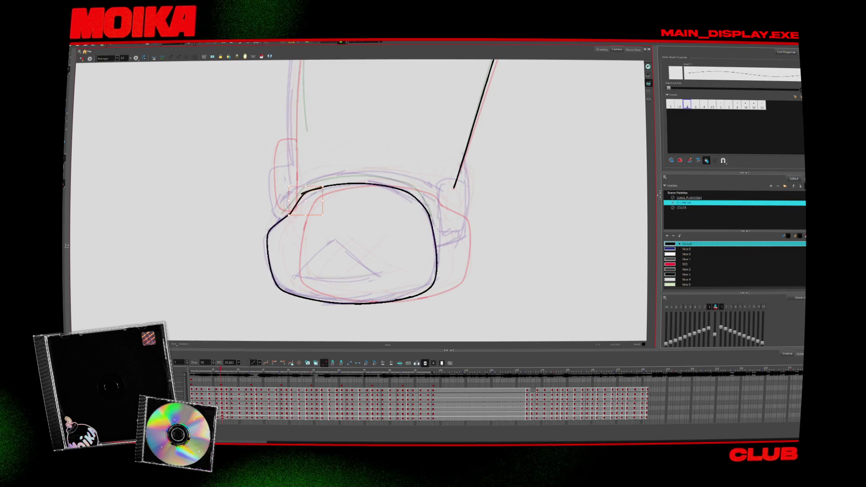
{"action": "key", "text": "period"}
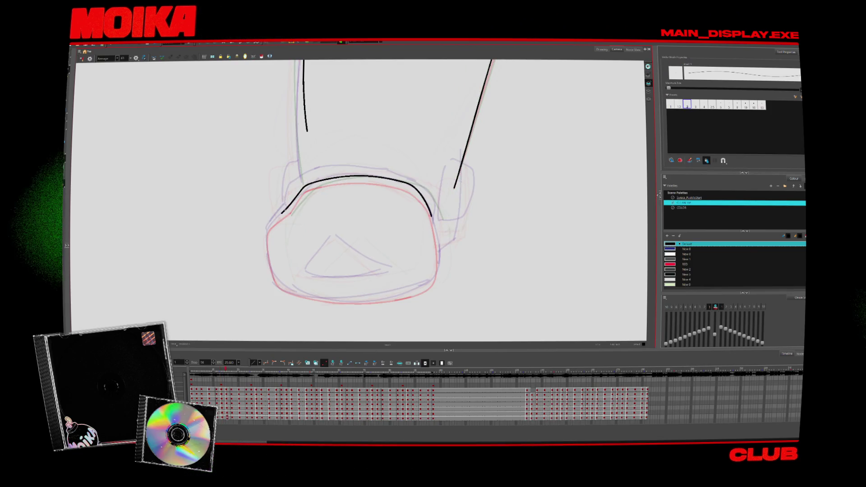
Ink the boot's left side and redraw its rounded bottom curve, then advance a drawing
{"action": "mouse_move", "coordinate": [296, 203]}
{"action": "left_mouse_down"}
{"action": "mouse_move", "coordinate": [276, 284]}
{"action": "mouse_move", "coordinate": [397, 300]}
{"action": "left_mouse_up"}
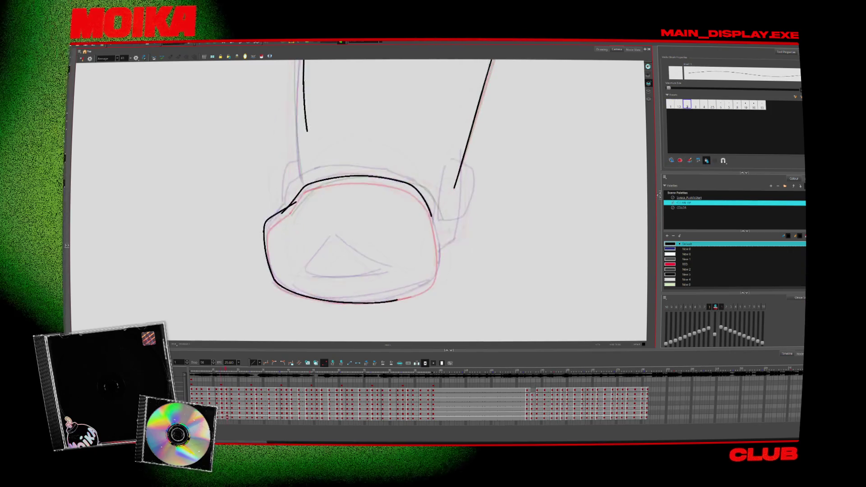
{"action": "left_click_drag", "start_coordinate": [277, 285], "coordinate": [395, 285]}
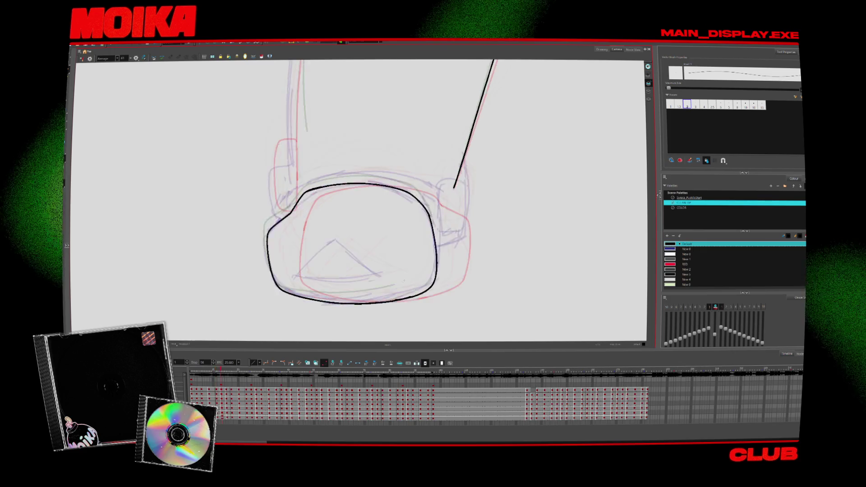
{"action": "key", "text": "ctrl+z"}
{"action": "mouse_move", "coordinate": [276, 286]}
{"action": "left_mouse_down"}
{"action": "mouse_move", "coordinate": [358, 305]}
{"action": "mouse_move", "coordinate": [408, 296]}
{"action": "left_mouse_up"}
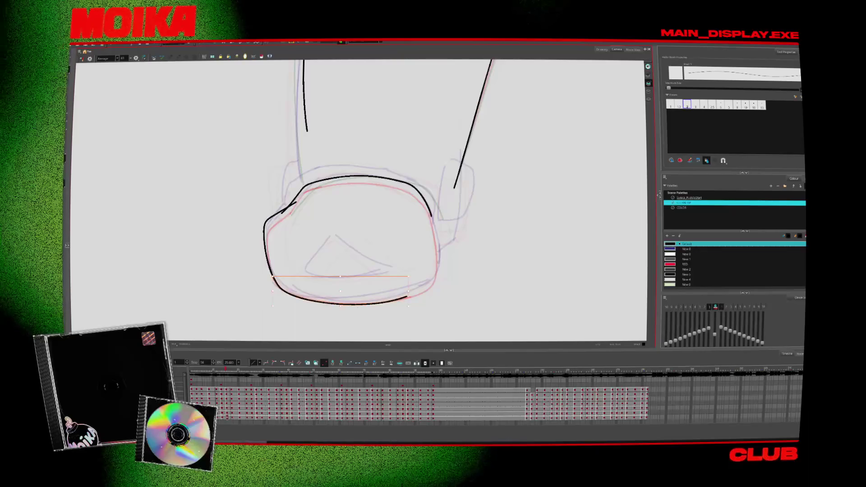
{"action": "key", "text": "."}
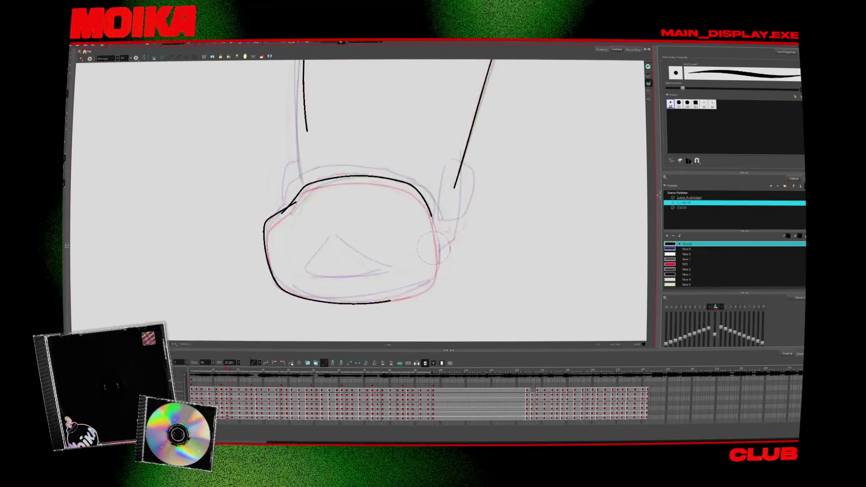
{"action": "key", "text": "alt+/"}
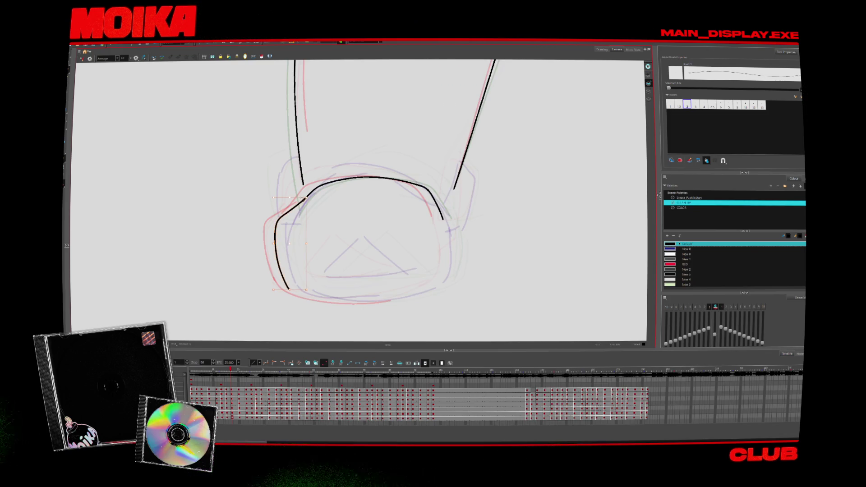
Extend the bottom stroke rightward and erase the right stroke's loose lower end
{"action": "left_click_drag", "start_coordinate": [379, 305], "coordinate": [437, 294]}
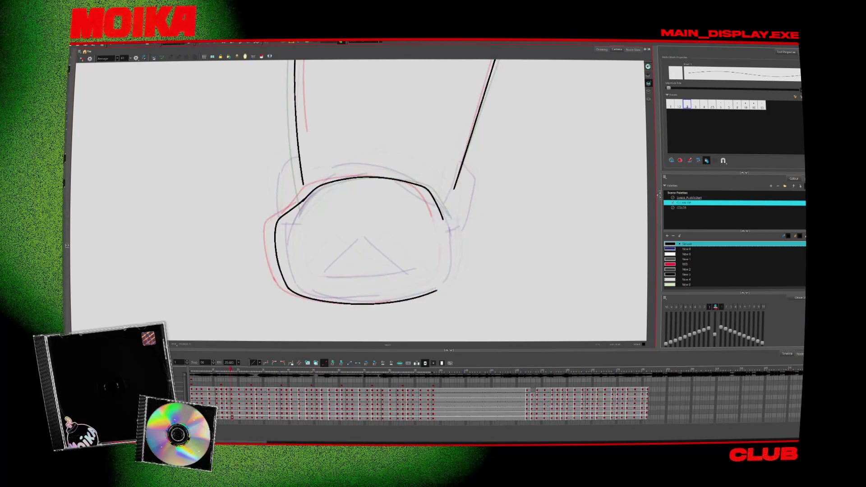
{"action": "left_click", "coordinate": [81, 59]}
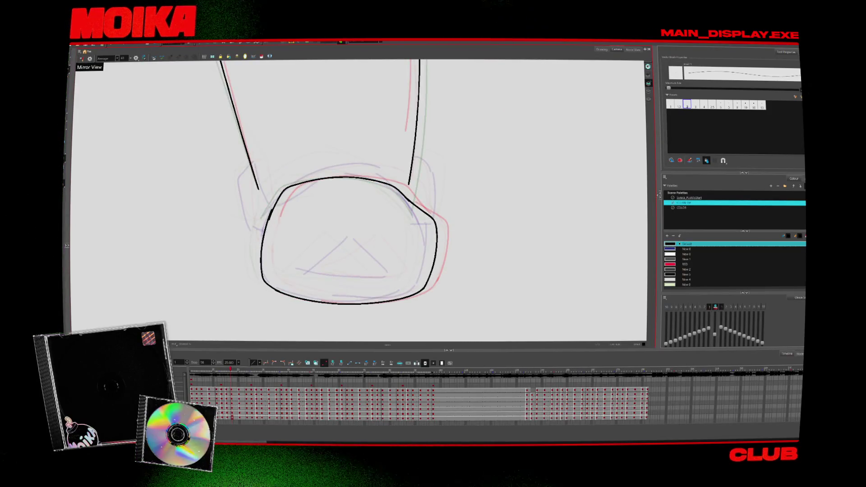
{"action": "left_click", "coordinate": [81, 58]}
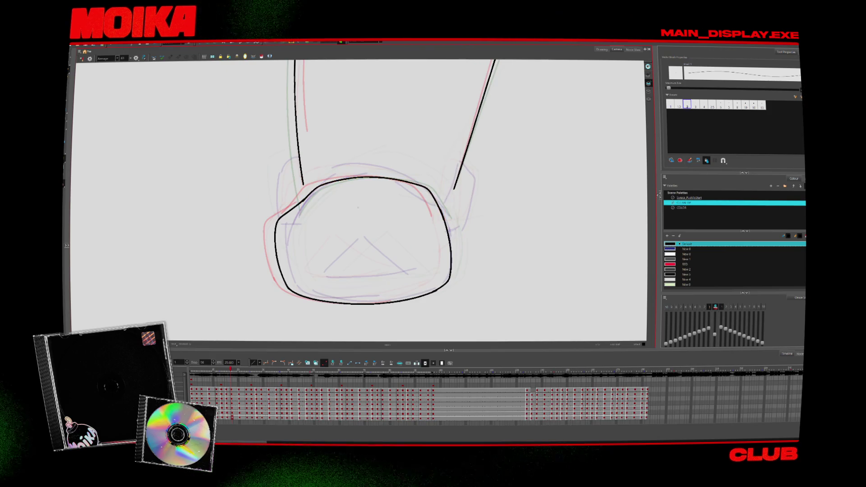
{"action": "key", "text": "alt+t"}
{"action": "key", "text": "period"}
{"action": "key", "text": "period"}
{"action": "key", "text": "alt+e"}
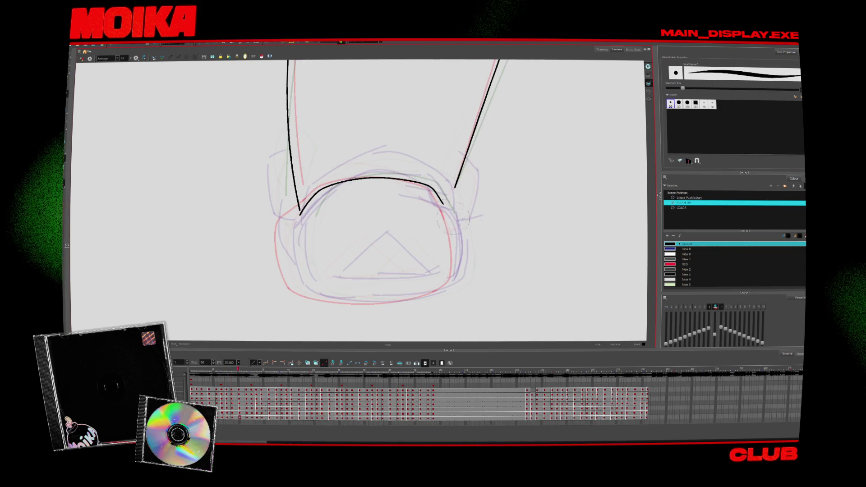
{"action": "left_click_drag", "start_coordinate": [451, 218], "coordinate": [442, 205]}
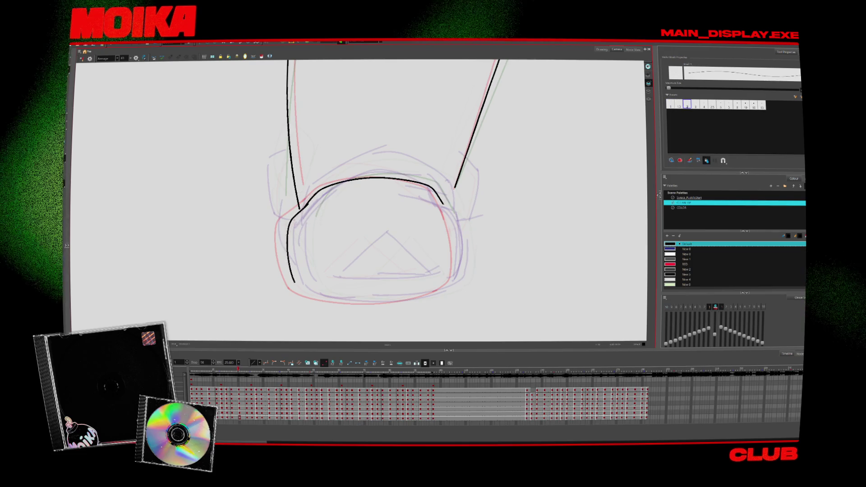
Ink the boot's left side and bottom in one stroke and check it in mirror view
{"action": "left_click_drag", "start_coordinate": [299, 209], "coordinate": [439, 294]}
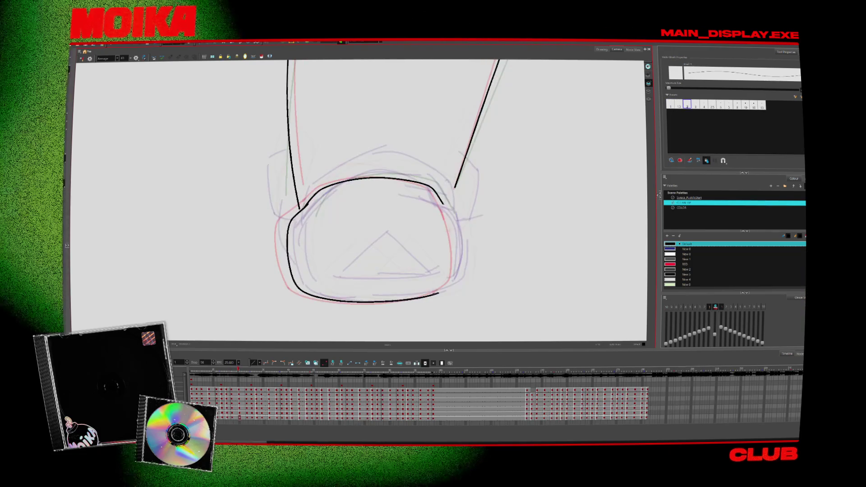
{"action": "key", "text": "4"}
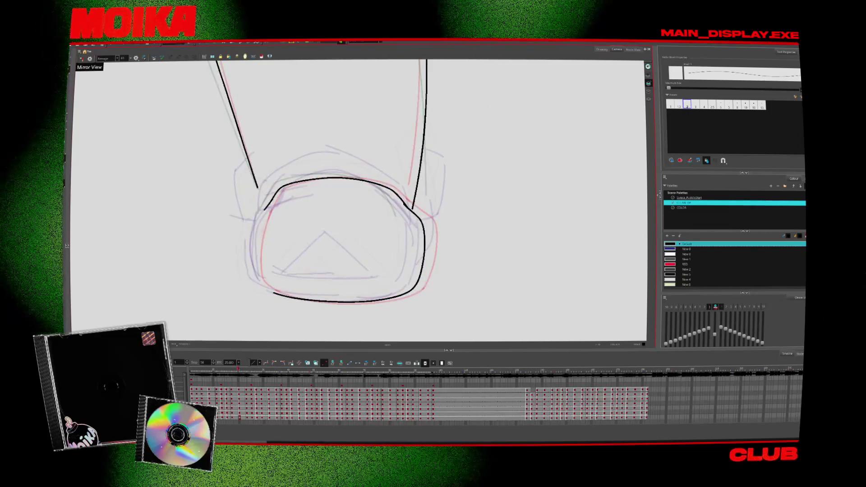
{"action": "key", "text": "."}
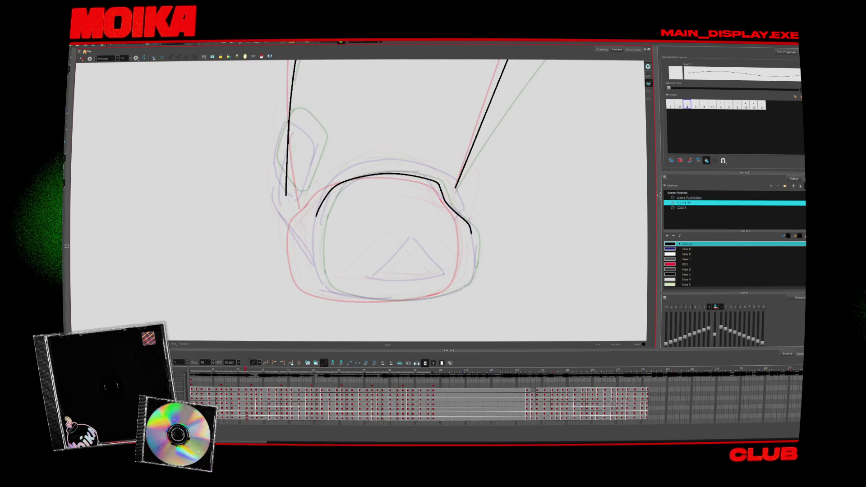
{"action": "key", "text": "4"}
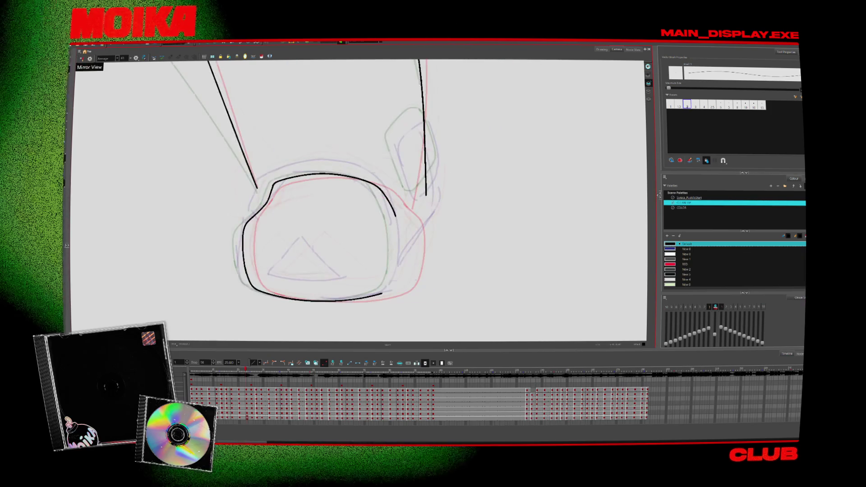
{"action": "key", "text": "4"}
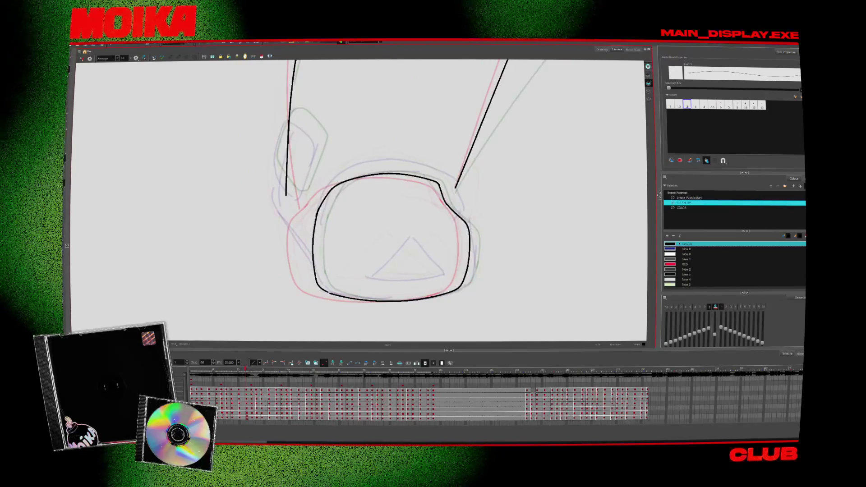
{"action": "key", "text": "4"}
Undo the outline's right side, then erase the left side of the black outline on the next drawing
{"action": "key", "text": "ctrl+z"}
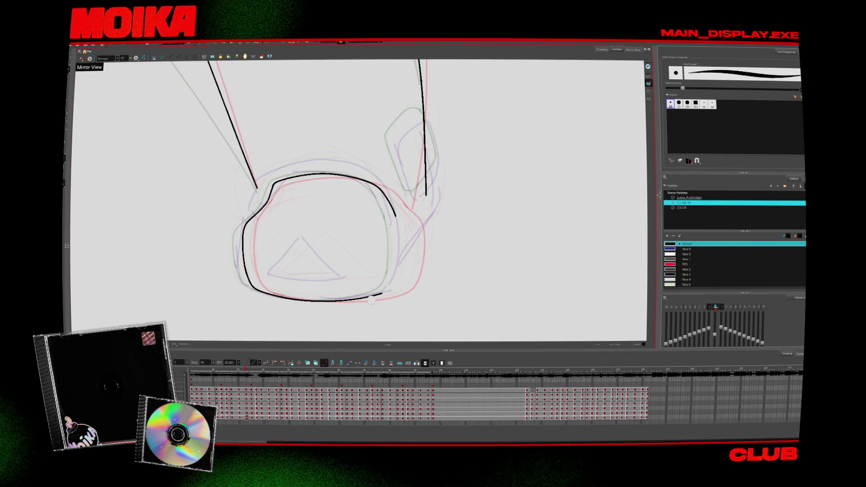
{"action": "key", "text": "4"}
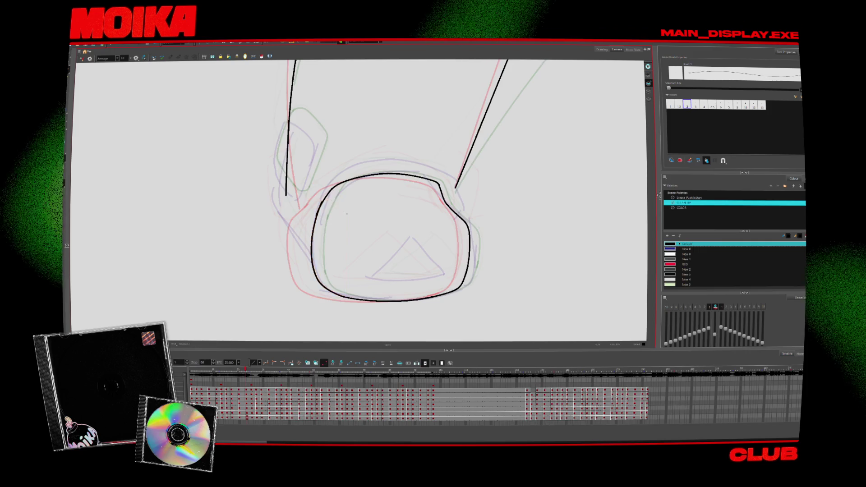
{"action": "key", "text": "period"}
{"action": "key", "text": "alt+e"}
{"action": "left_click_drag", "start_coordinate": [331, 211], "coordinate": [326, 274]}
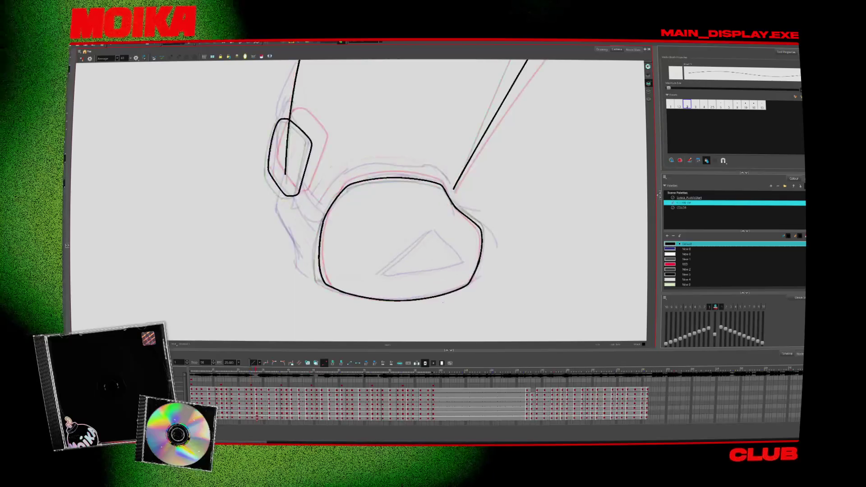
Zoom out to see more of the leg and flip between adjacent drawings to compare them
{"action": "key", "text": "alt+z"}
{"action": "mouse_move", "coordinate": [344, 288]}
{"action": "left_mouse_down"}
{"action": "mouse_move", "coordinate": [344, 327]}
{"action": "mouse_move", "coordinate": [323, 227]}
{"action": "left_mouse_up"}
{"action": "key", "text": "period"}
{"action": "key", "text": "comma"}
{"action": "key", "text": "period"}
{"action": "key", "text": "comma"}
{"action": "key", "text": "period"}
{"action": "key", "text": "period"}
{"action": "key", "text": "comma"}
Step forward to a later leg drawing and tilt the canvas to match the leg's angle
{"action": "key", "text": "period"}
{"action": "key", "text": "comma"}
{"action": "key", "text": "alt+b"}
{"action": "key", "text": "period"}
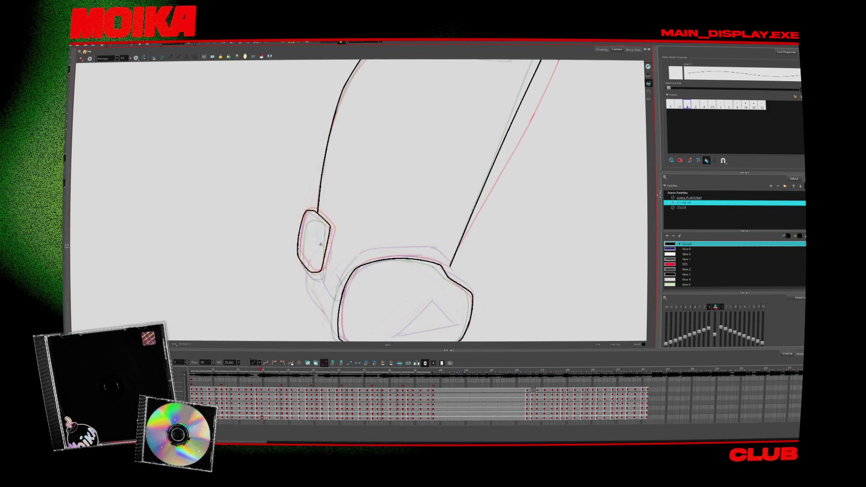
{"action": "key", "text": "comma"}
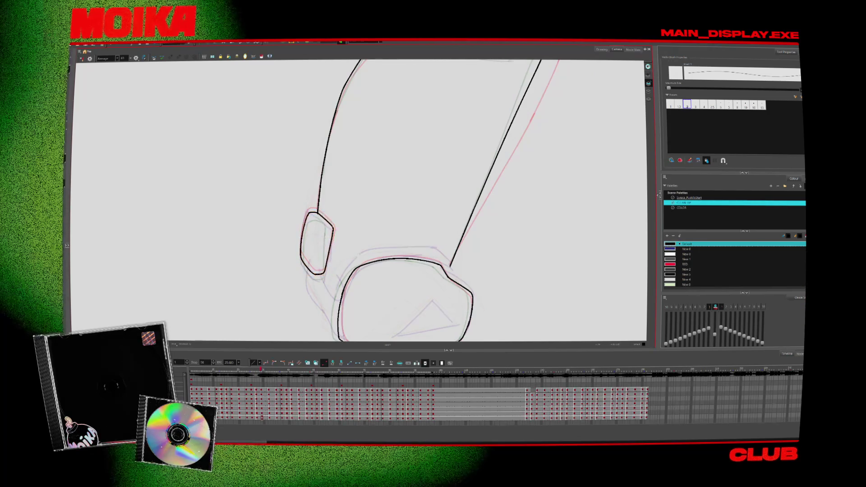
{"action": "key", "text": "alt+t"}
{"action": "key", "text": "period"}
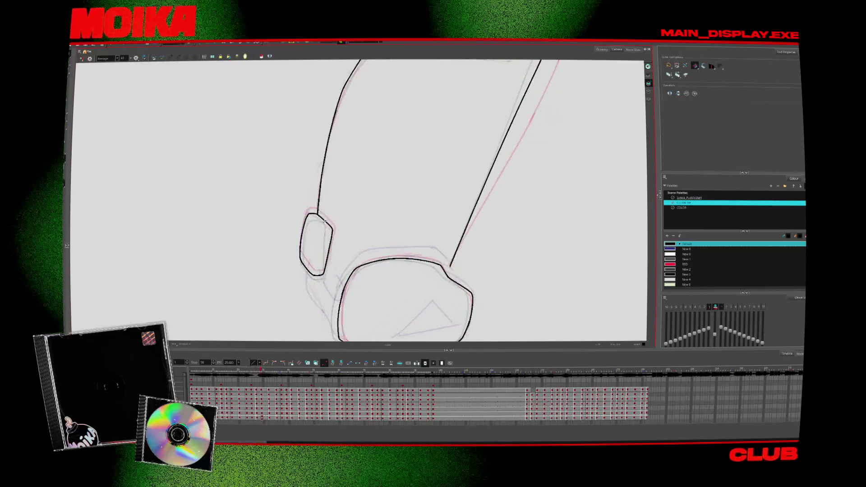
{"action": "key", "text": "period"}
{"action": "key", "text": "period"}
{"action": "key", "text": "period"}
{"action": "left_click_drag", "start_coordinate": [324, 221], "coordinate": [340, 347]}
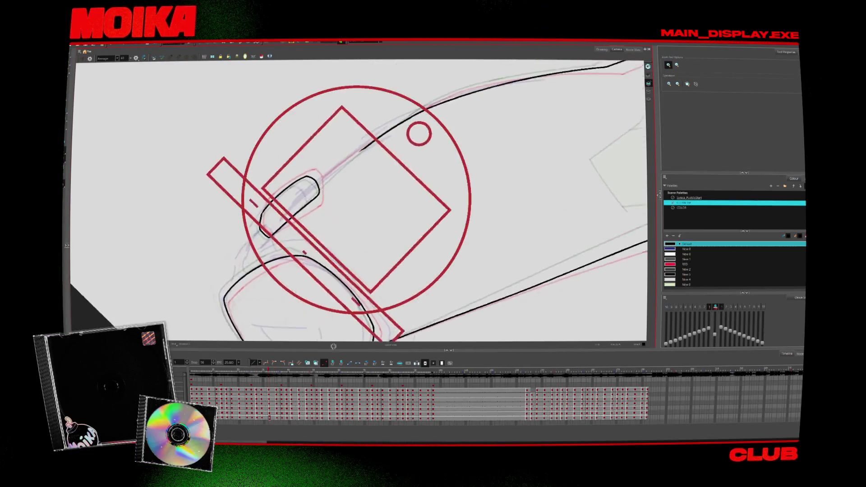
Reset the canvas upright, advance a drawing, and rotate the view along the leg's contours
{"action": "key", "text": "shift+ctrl+x"}
{"action": "key", "text": "alt+b"}
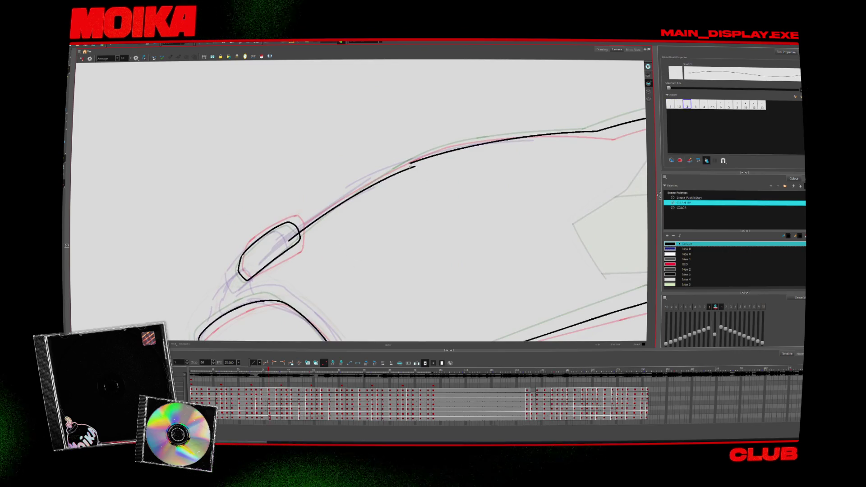
{"action": "key", "text": "alt+t"}
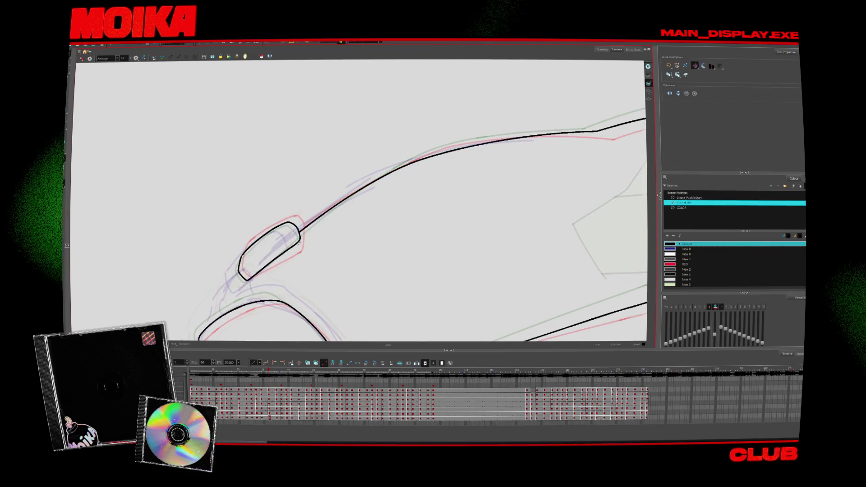
{"action": "key", "text": "period"}
{"action": "key", "text": "period"}
{"action": "key", "text": "period"}
{"action": "key", "text": "period"}
{"action": "key", "text": "period"}
{"action": "key", "text": "alt+b"}
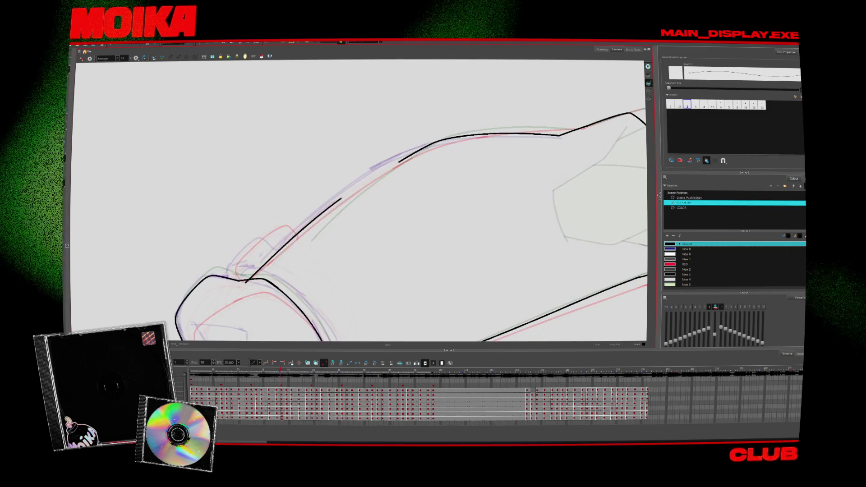
{"action": "left_click_drag", "start_coordinate": [452, 149], "coordinate": [429, 113]}
{"action": "mouse_move", "coordinate": [387, 149]}
{"action": "left_mouse_down"}
{"action": "mouse_move", "coordinate": [341, 183]}
{"action": "mouse_move", "coordinate": [400, 138]}
{"action": "mouse_move", "coordinate": [451, 116]}
{"action": "left_mouse_up"}
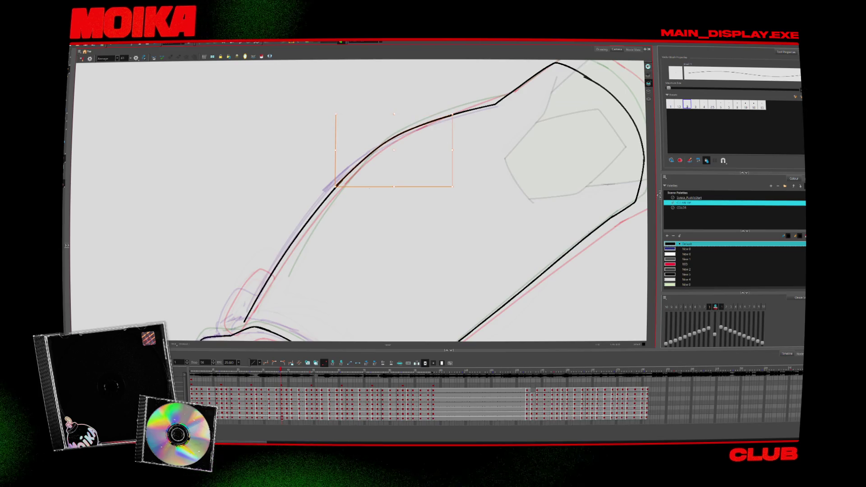
{"action": "left_click_drag", "start_coordinate": [364, 192], "coordinate": [388, 144]}
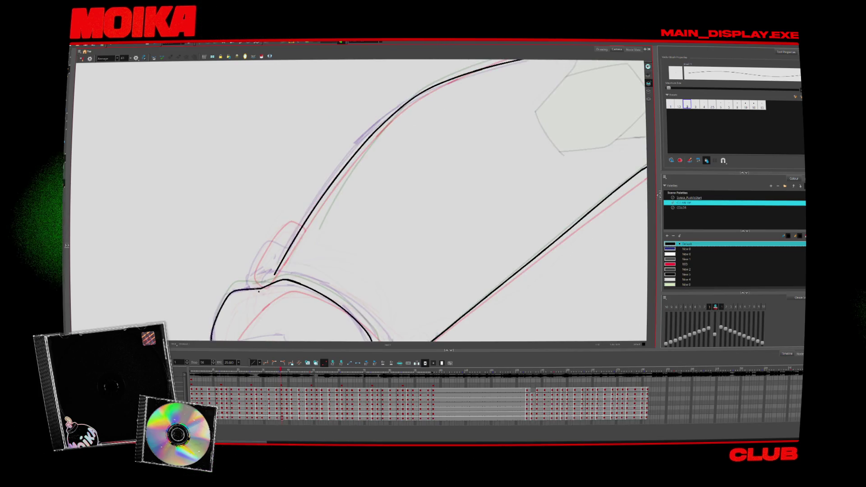
Cut off the upper contour's overshooting end and hook, then shift the view onto the leg's edge
{"action": "key", "text": "alt+t"}
{"action": "mouse_move", "coordinate": [343, 198]}
{"action": "left_mouse_down"}
{"action": "mouse_move", "coordinate": [289, 259]}
{"action": "mouse_move", "coordinate": [270, 238]}
{"action": "mouse_move", "coordinate": [409, 122]}
{"action": "mouse_move", "coordinate": [469, 90]}
{"action": "left_mouse_up"}
{"action": "key", "text": "alt+b"}
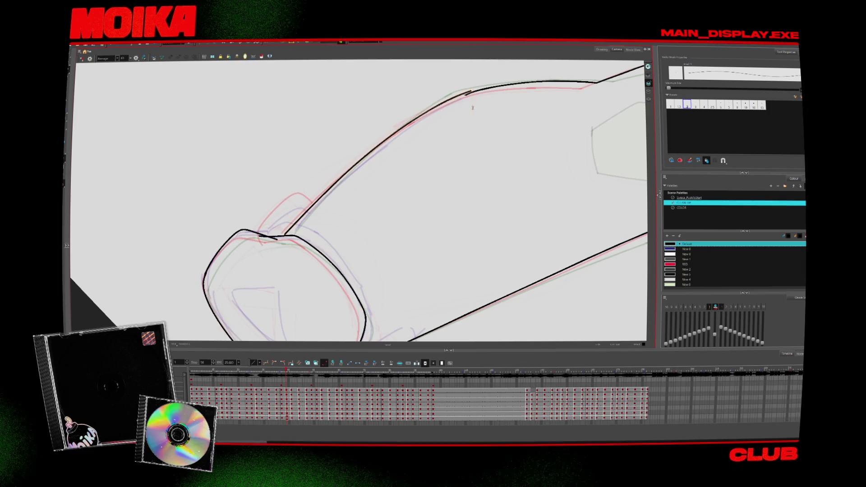
{"action": "left_click_drag", "start_coordinate": [499, 106], "coordinate": [383, 150]}
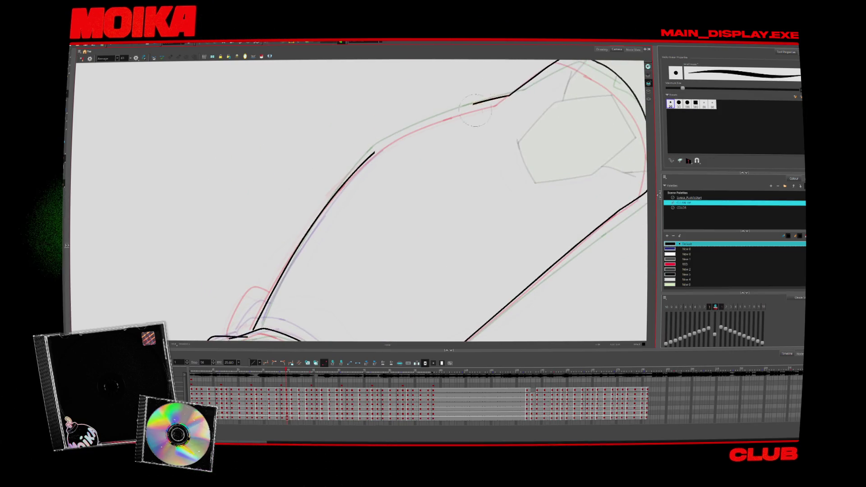
Replace the bad top end of the shin's upper contour with a fresh black stroke
{"action": "key", "text": "ctrl+z"}
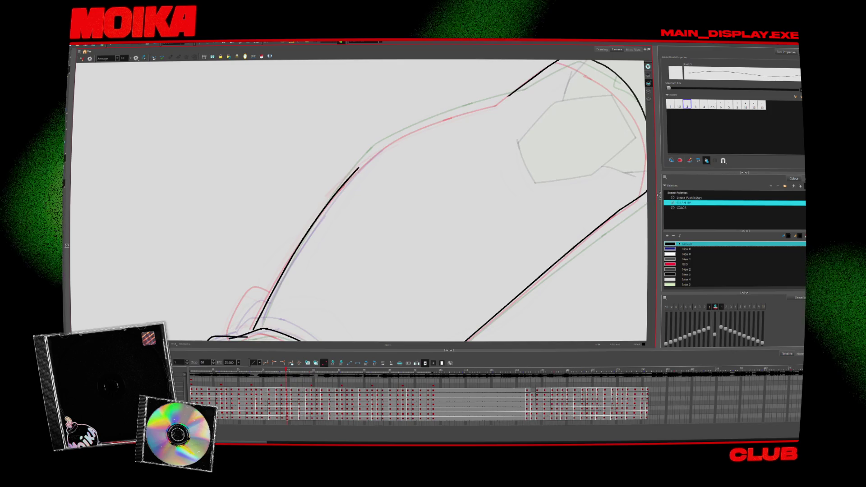
{"action": "left_click_drag", "start_coordinate": [348, 180], "coordinate": [519, 93]}
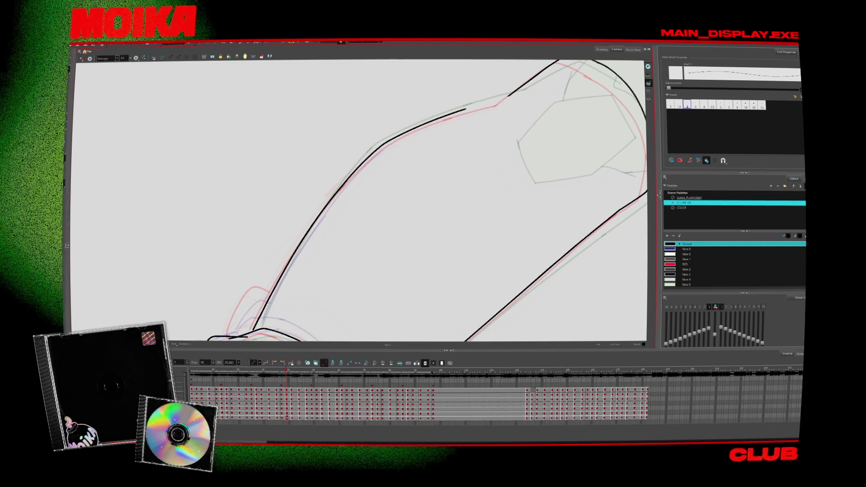
{"action": "key", "text": "alt+t"}
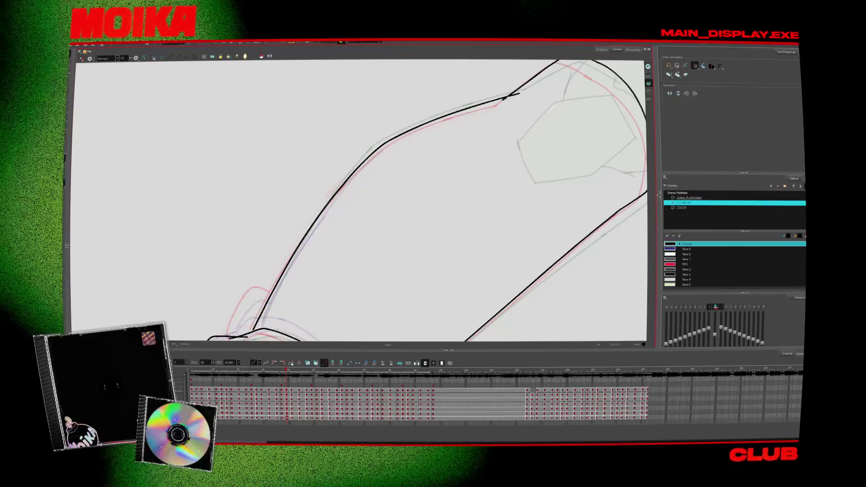
{"action": "left_click_drag", "start_coordinate": [336, 257], "coordinate": [372, 208]}
Undo the stray short curved stroke near the ankle and return to the Brush
{"action": "key", "text": "alt+b"}
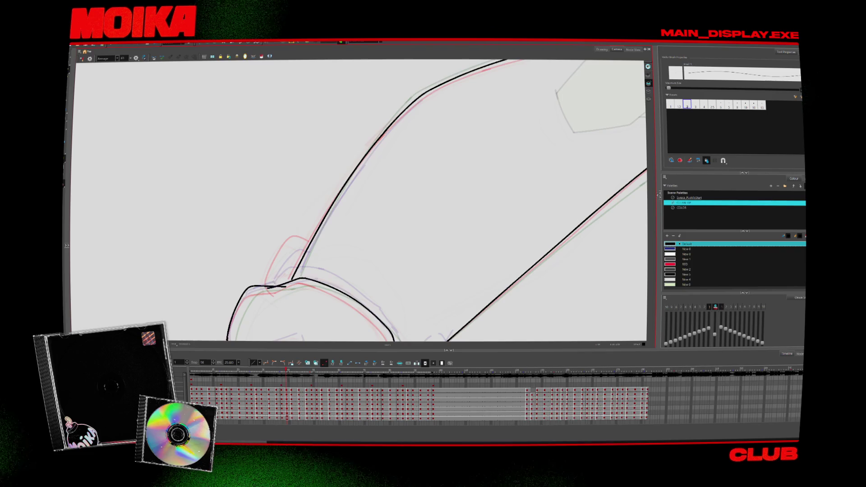
{"action": "key", "text": "ctrl+z"}
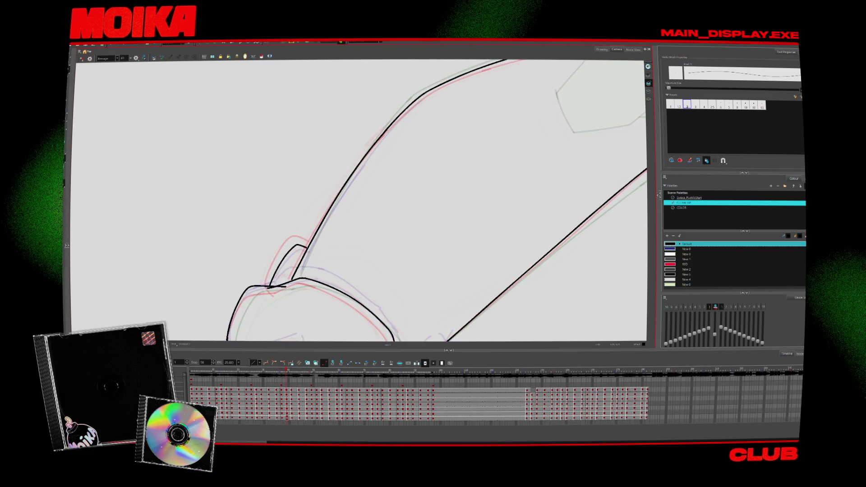
{"action": "key", "text": "alt+t"}
{"action": "key", "text": "alt+b"}
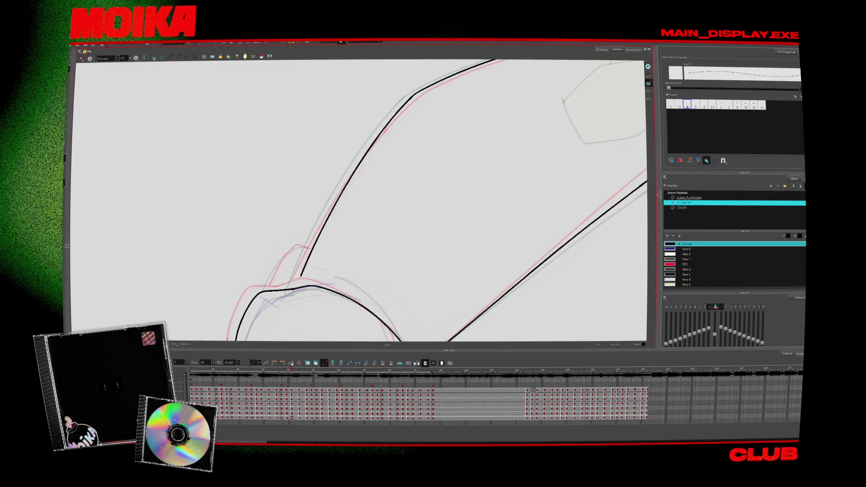
{"action": "left_click_drag", "start_coordinate": [284, 287], "coordinate": [257, 269]}
On the next drawing, ink the leg's upper contour in black down to the ankle
{"action": "key", "text": "."}
{"action": "key", "text": "alt+b"}
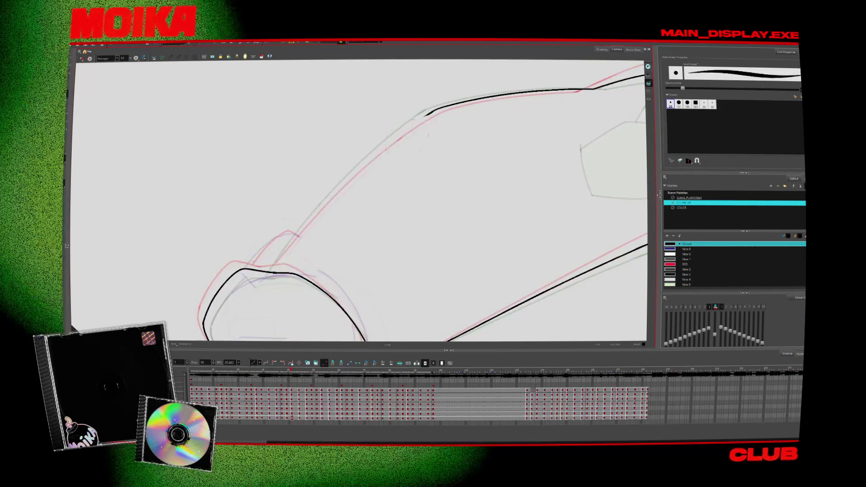
{"action": "left_click_drag", "start_coordinate": [435, 110], "coordinate": [267, 276]}
{"action": "key", "text": "alt+t"}
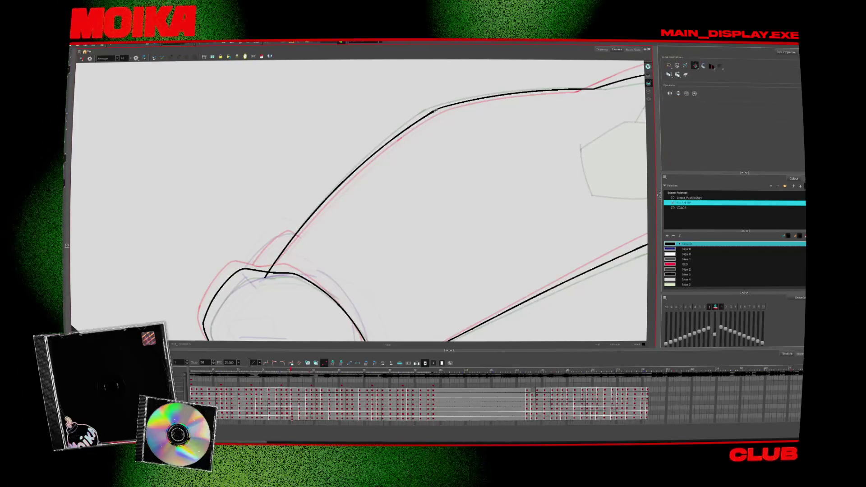
{"action": "key", "text": "alt+b"}
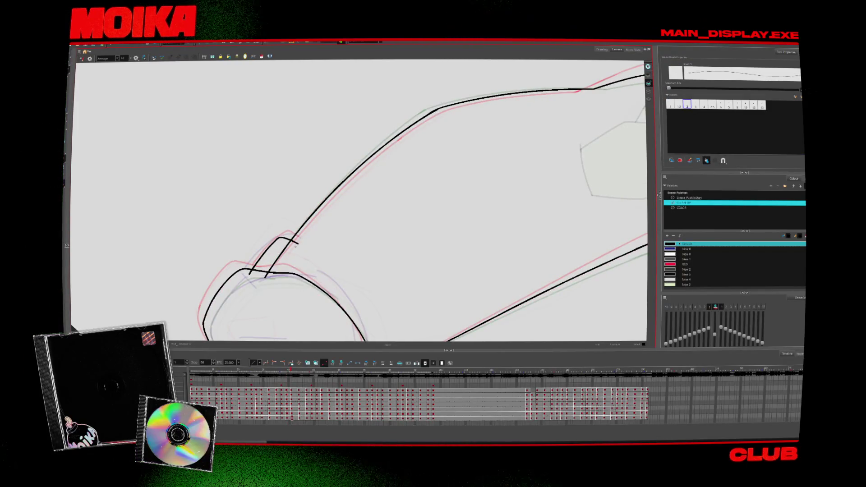
{"action": "key", "text": "alt+t"}
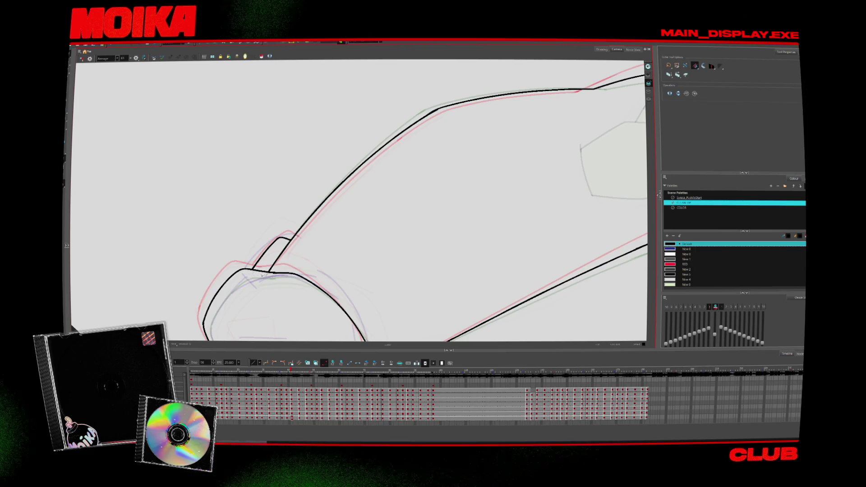
Step back through earlier leg drawings and fit the whole character in view
{"action": "key", "text": "comma"}
{"action": "key", "text": "alt+z"}
{"action": "key", "text": "2"}
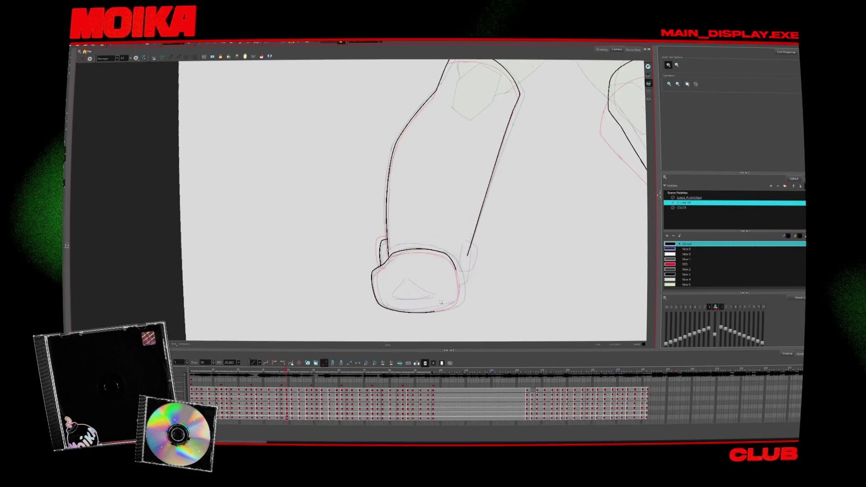
{"action": "key", "text": "comma"}
{"action": "key", "text": "comma"}
{"action": "key", "text": "comma"}
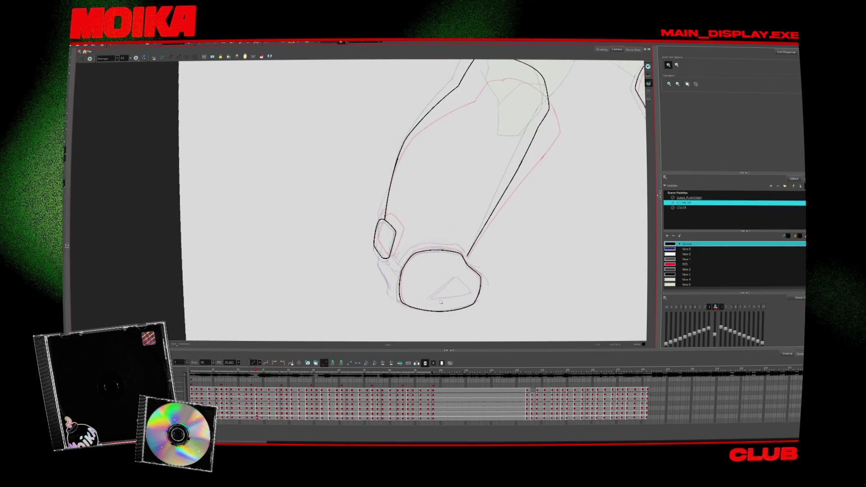
{"action": "key", "text": "comma"}
{"action": "key", "text": "comma"}
{"action": "key", "text": "comma"}
{"action": "key", "text": "shift+m"}
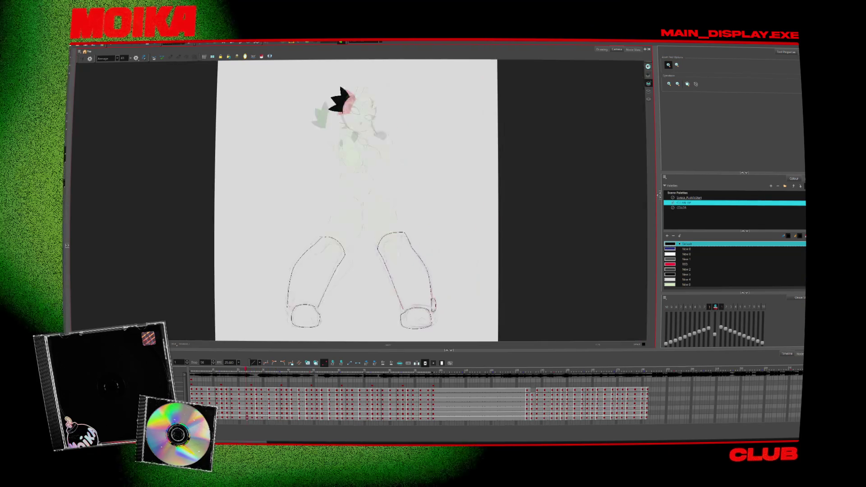
Zoom in three levels onto the left boot and return to the Brush tool
{"action": "left_click", "coordinate": [326, 296]}
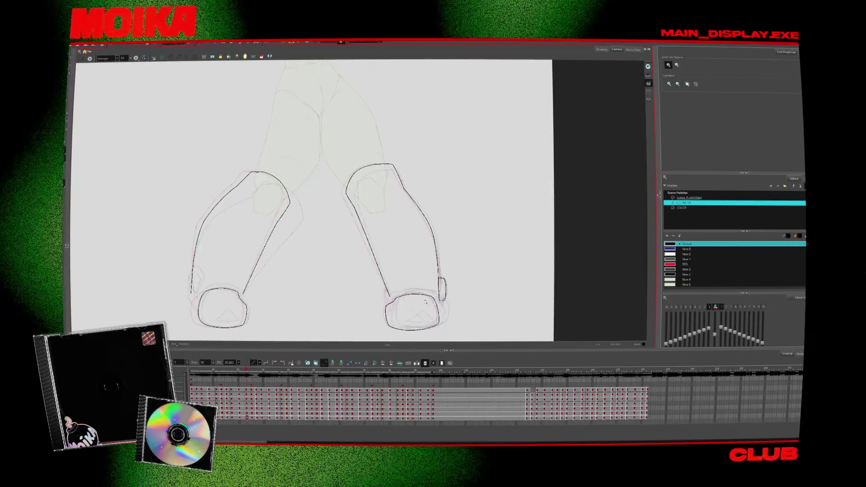
{"action": "left_click", "coordinate": [326, 297]}
{"action": "left_click", "coordinate": [326, 297]}
{"action": "key", "text": "alt+b"}
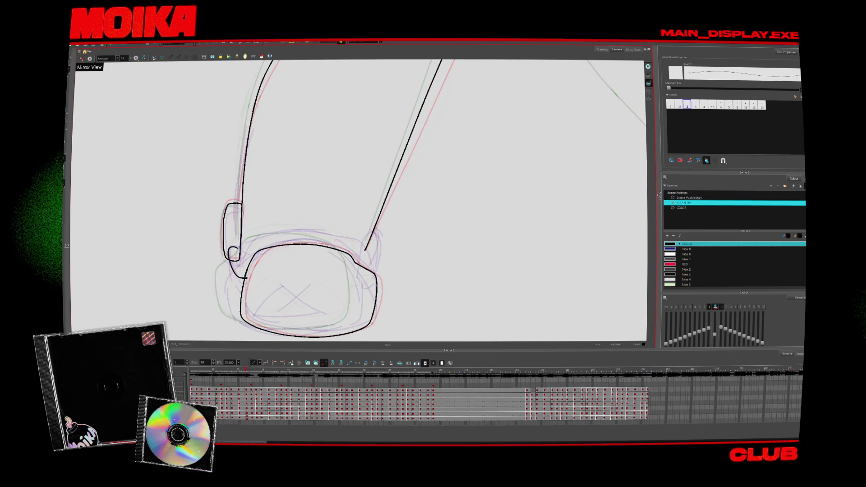
Advance through the foot drawings and ink a black line along the top of the boot
{"action": "key", "text": "period"}
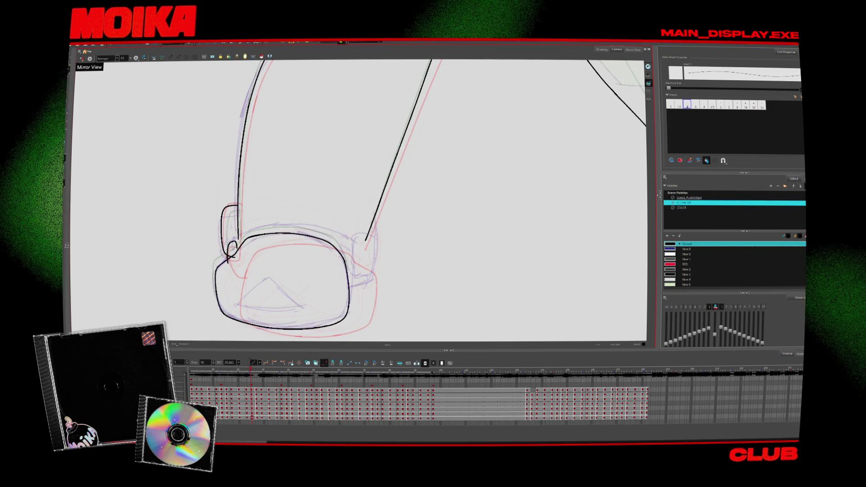
{"action": "key", "text": "comma"}
{"action": "key", "text": "comma"}
{"action": "key", "text": "comma"}
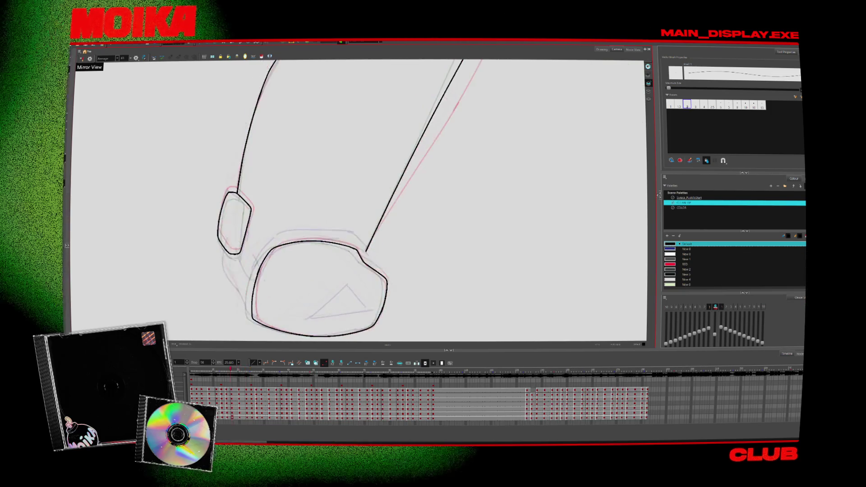
{"action": "key", "text": "period"}
{"action": "key", "text": "period"}
{"action": "key", "text": "period"}
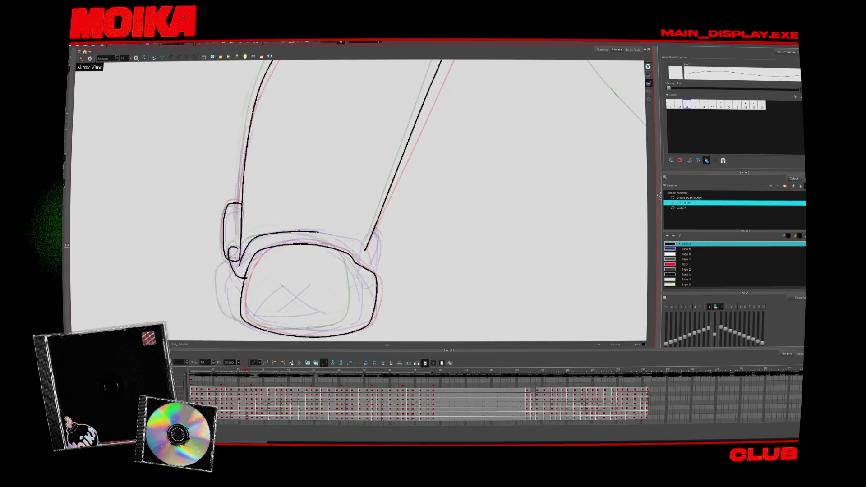
{"action": "key", "text": "period"}
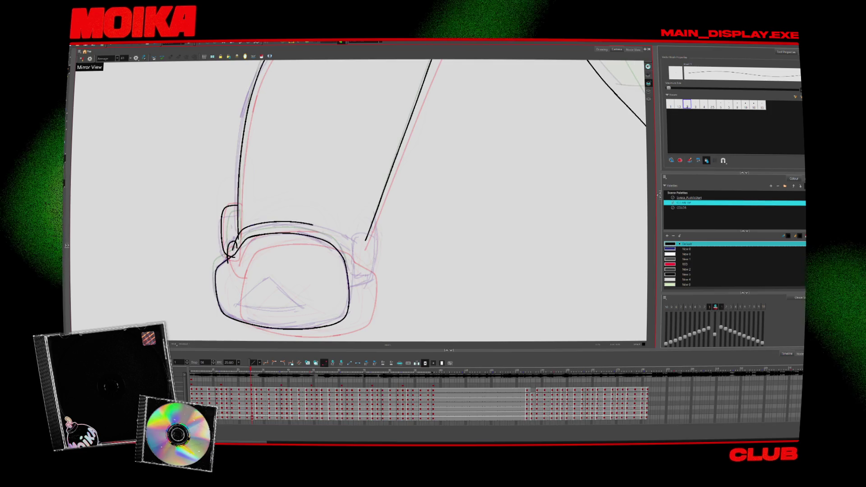
{"action": "key", "text": "period"}
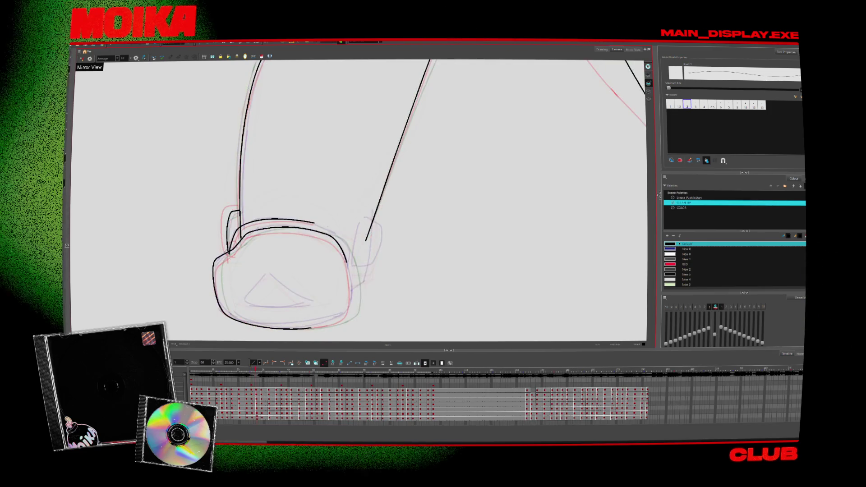
{"action": "left_click_drag", "start_coordinate": [230, 251], "coordinate": [314, 219]}
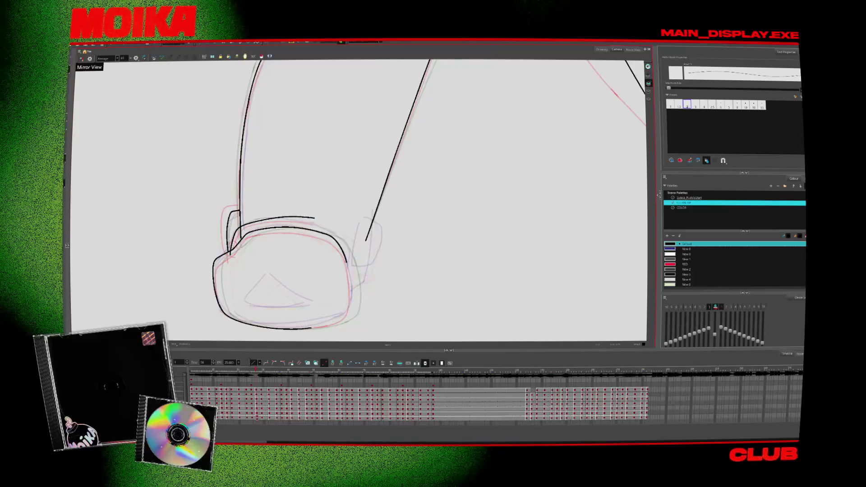
Step ahead to later foot drawings and mirror the canvas view horizontally
{"action": "key", "text": "period"}
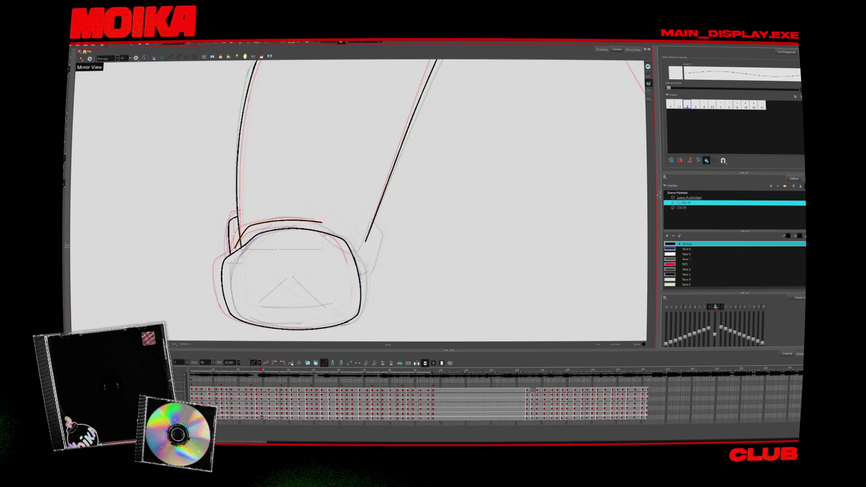
{"action": "key", "text": "period"}
{"action": "key", "text": "period"}
{"action": "key", "text": "period"}
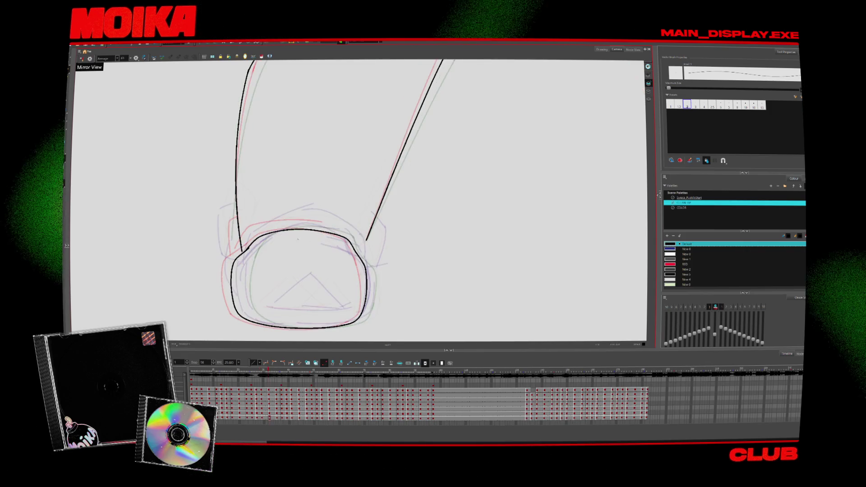
{"action": "left_click", "coordinate": [81, 58]}
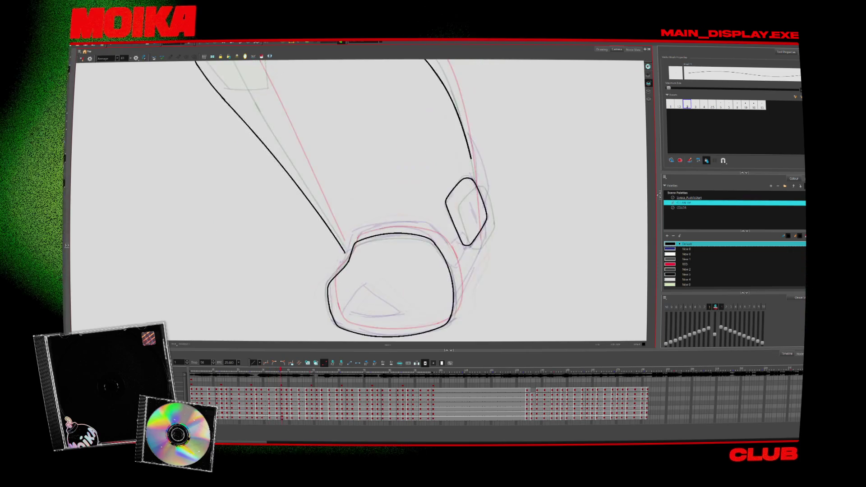
Mirror and tilt the canvas, flipping back and forth through the inked boot drawings to check lines
{"action": "left_click", "coordinate": [82, 59]}
{"action": "key", "text": "v"}
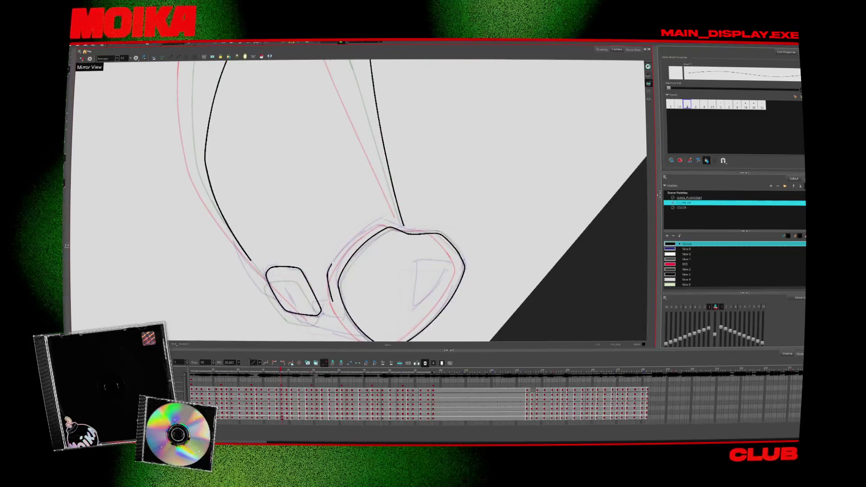
{"action": "key", "text": "comma"}
{"action": "key", "text": "period"}
{"action": "key", "text": "period"}
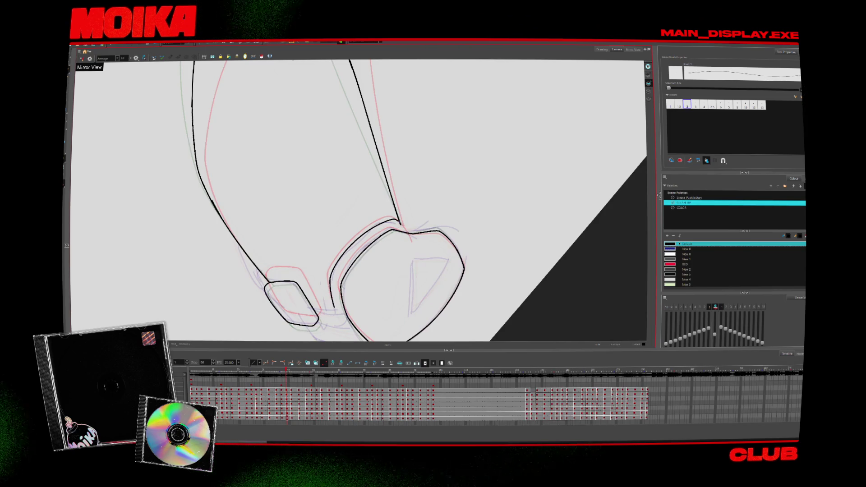
{"action": "key", "text": "period"}
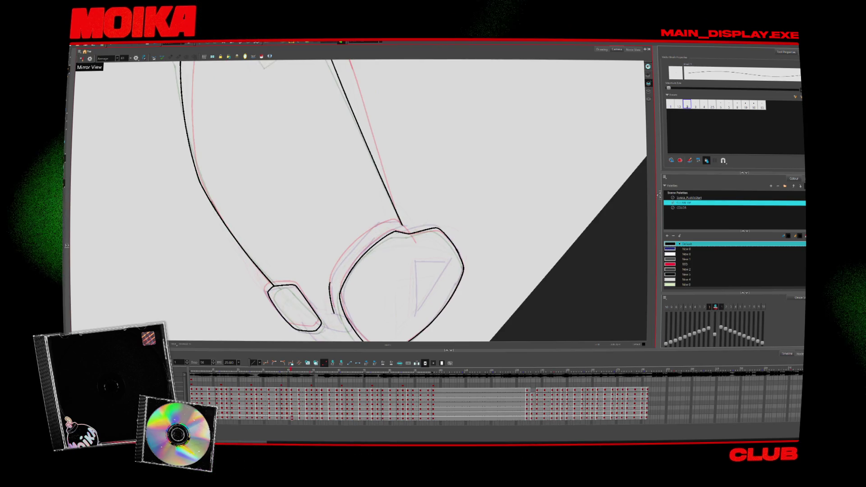
{"action": "key", "text": "period"}
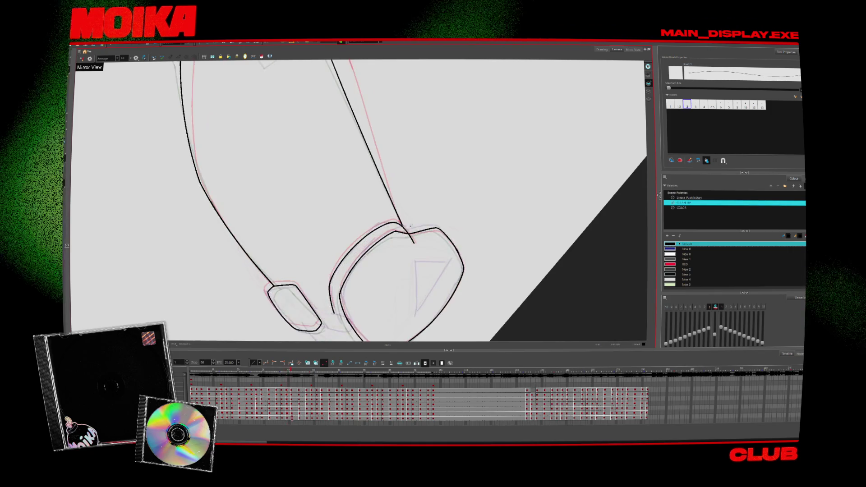
{"action": "key", "text": "period"}
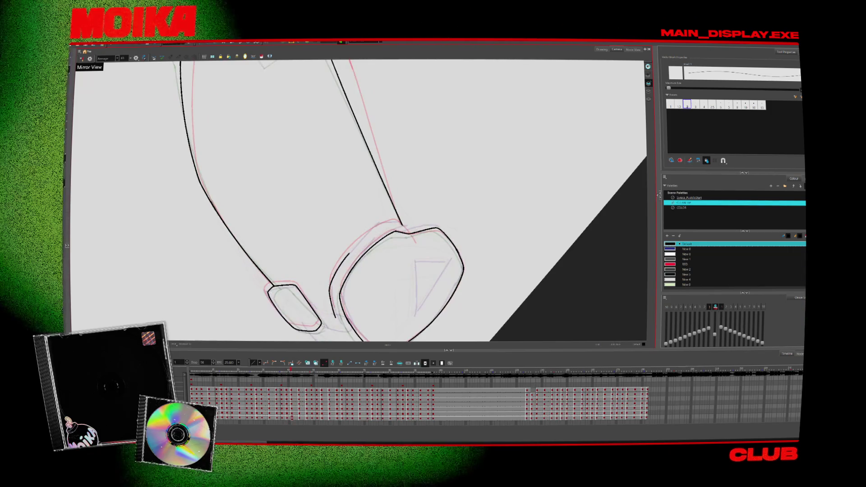
{"action": "key", "text": "period"}
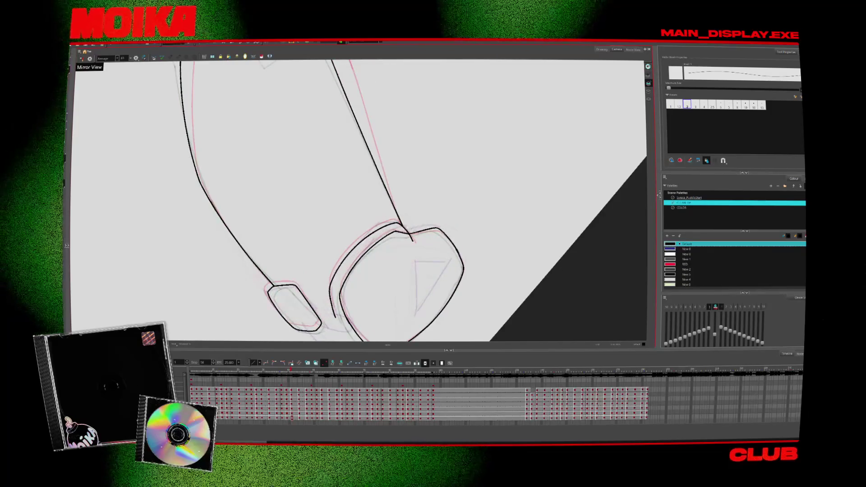
{"action": "key", "text": "period"}
{"action": "key", "text": "period"}
{"action": "key", "text": "comma"}
{"action": "key", "text": "comma"}
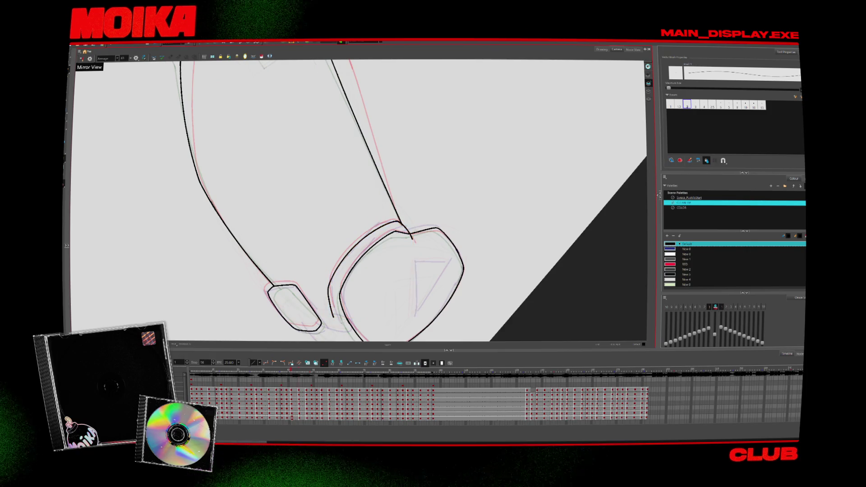
{"action": "key", "text": "period"}
{"action": "key", "text": "period"}
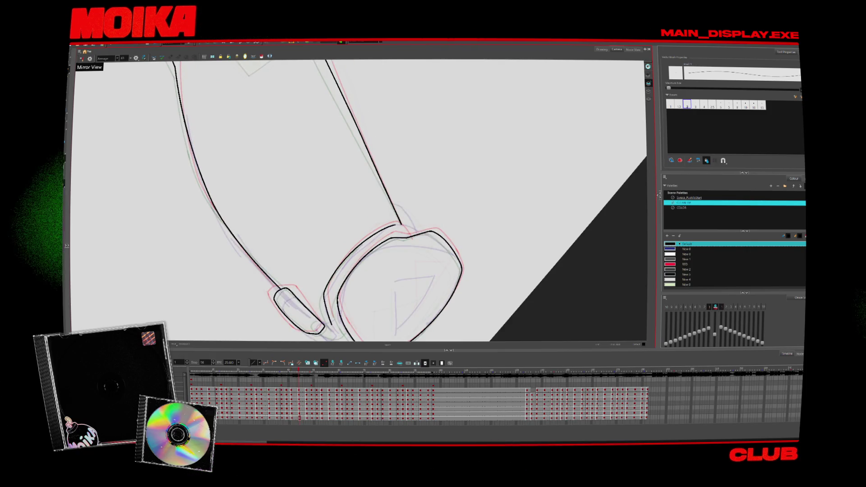
{"action": "key", "text": "v"}
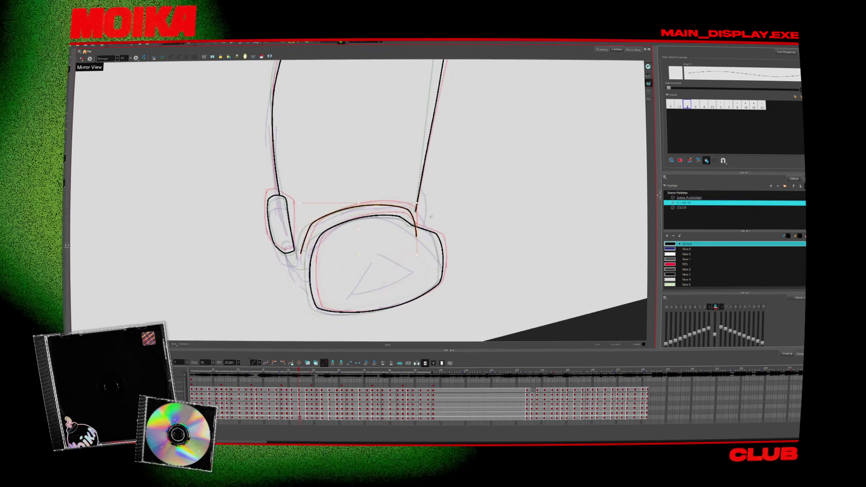
Flick between neighbouring boot drawings to compare their black line art
{"action": "key", "text": "period"}
{"action": "key", "text": "period"}
{"action": "key", "text": "comma"}
{"action": "key", "text": "comma"}
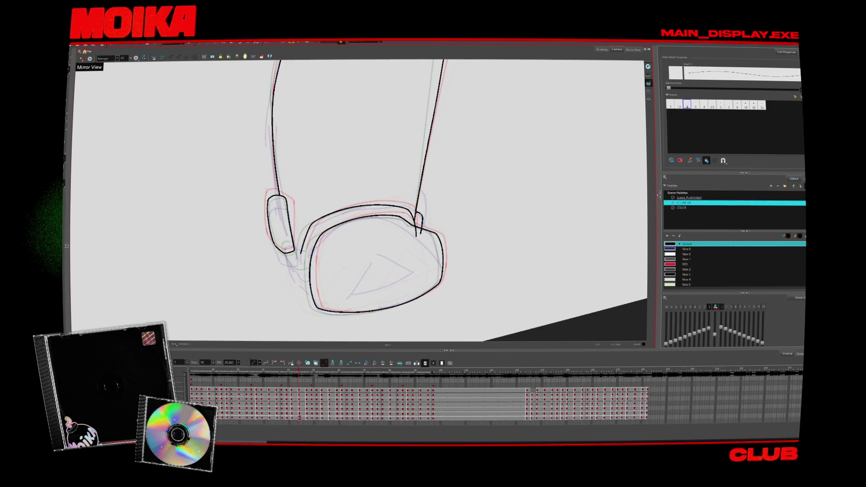
{"action": "key", "text": "period"}
{"action": "key", "text": "period"}
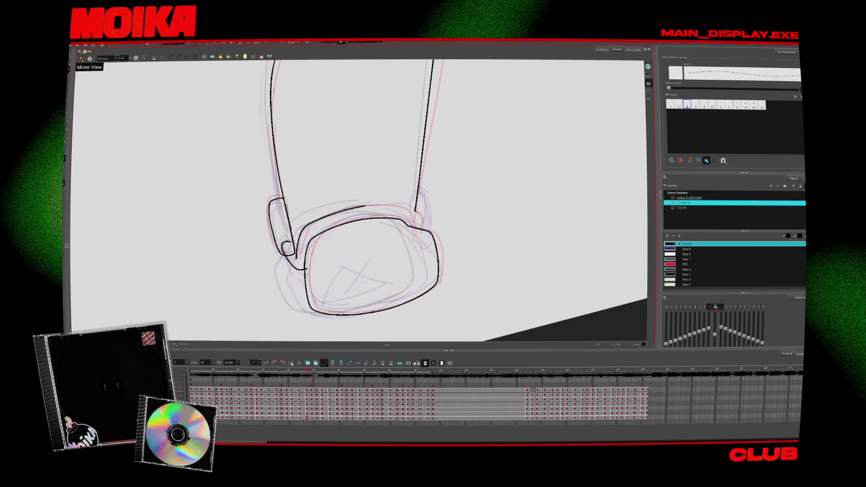
{"action": "key", "text": "period"}
{"action": "key", "text": "comma"}
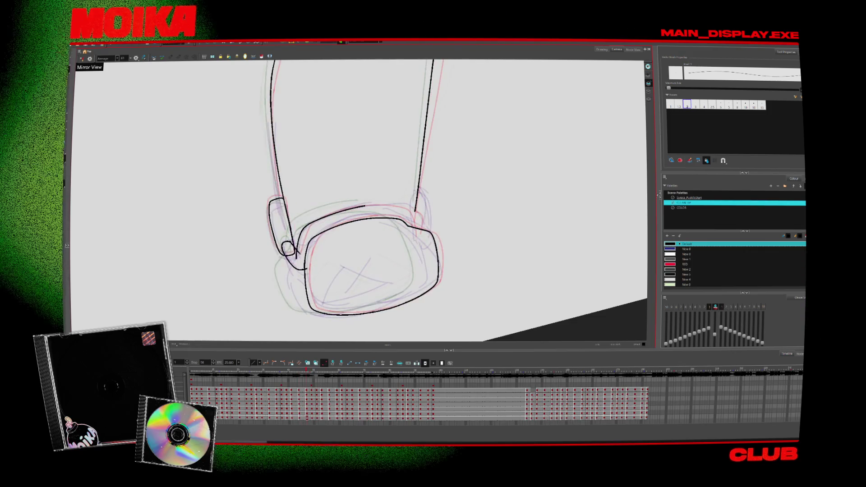
With the Select tool active, step forward through seven foot drawings, then fit the whole character in view
{"action": "key", "text": "alt+s"}
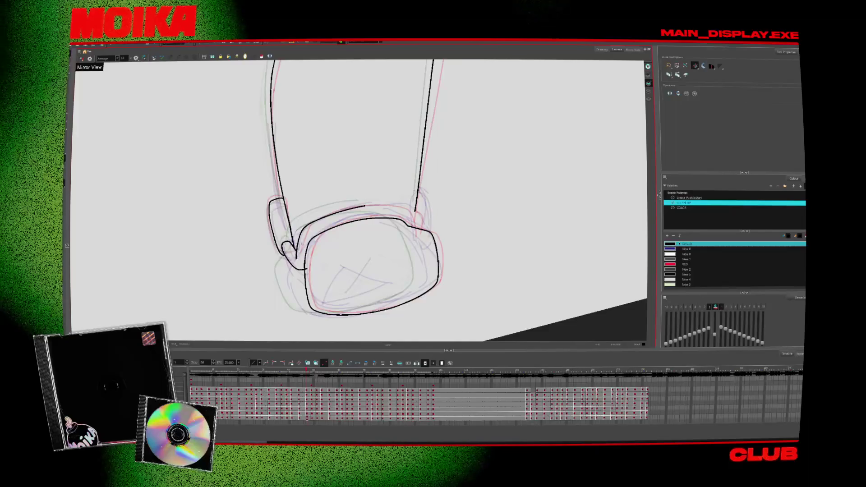
{"action": "key", "text": "period"}
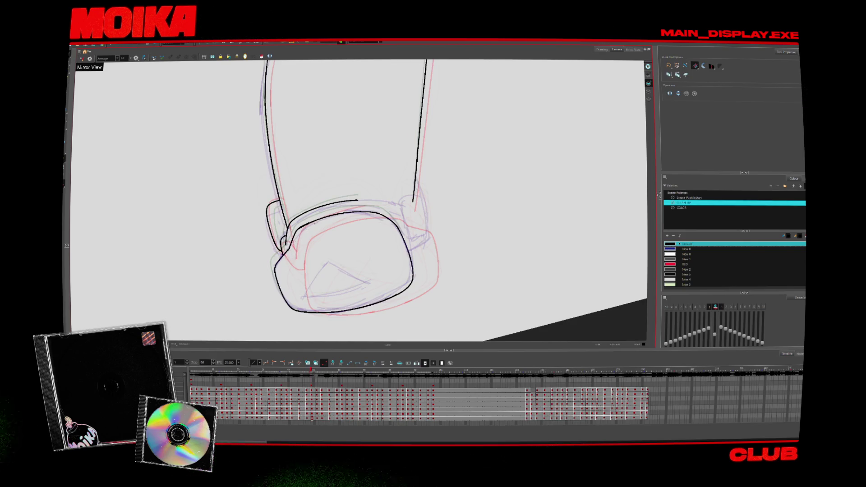
{"action": "key", "text": "period"}
{"action": "key", "text": "period"}
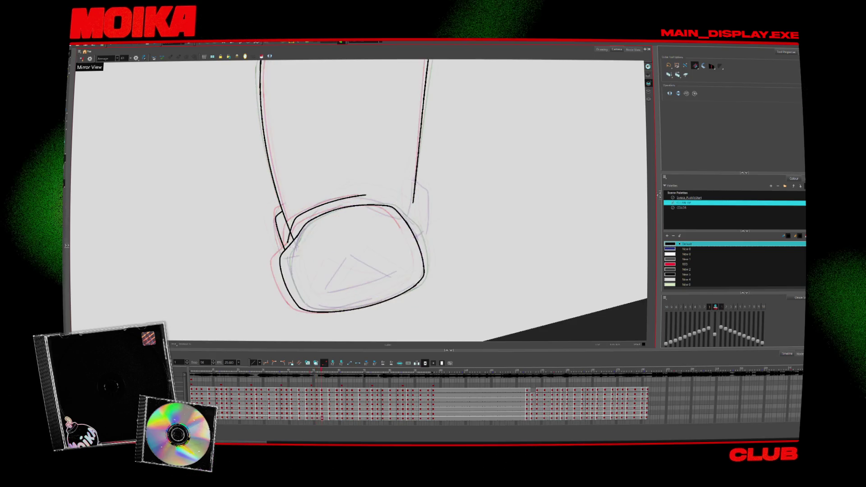
{"action": "key", "text": "period"}
{"action": "key", "text": "period"}
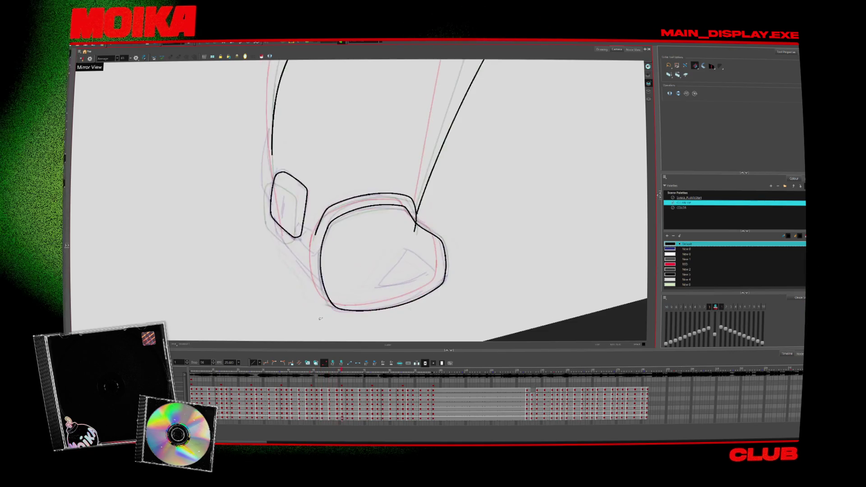
{"action": "key", "text": "period"}
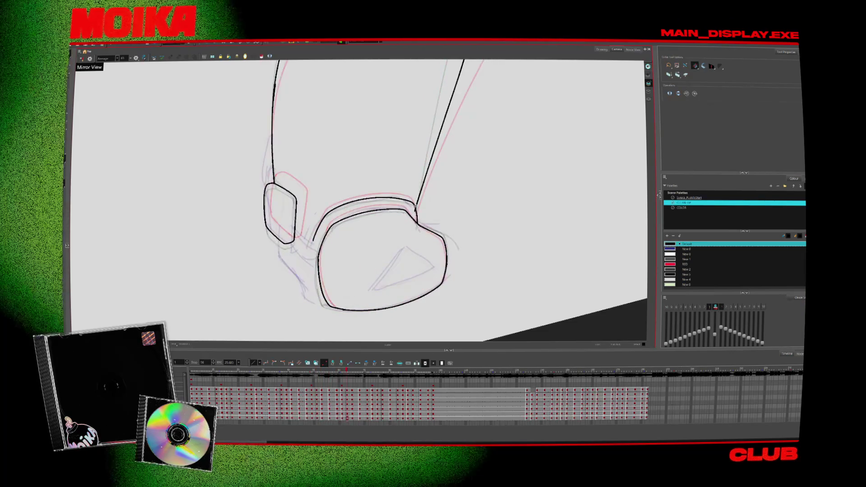
{"action": "key", "text": "period"}
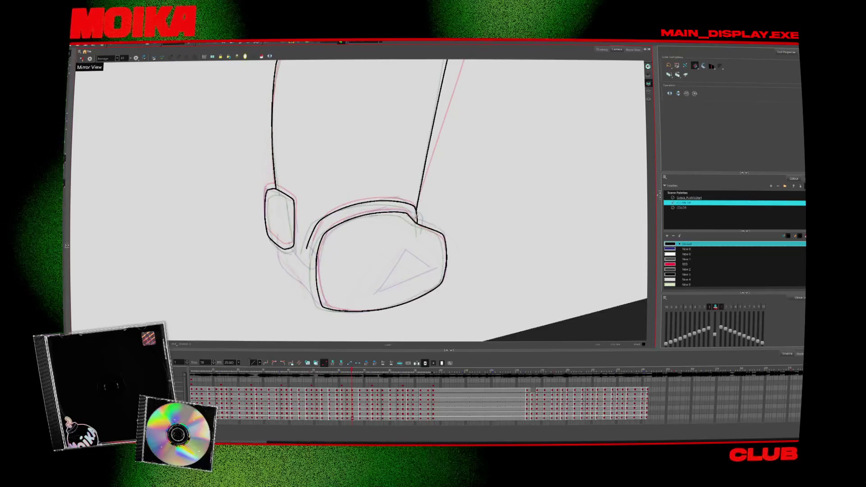
{"action": "key", "text": "period"}
{"action": "key", "text": "period"}
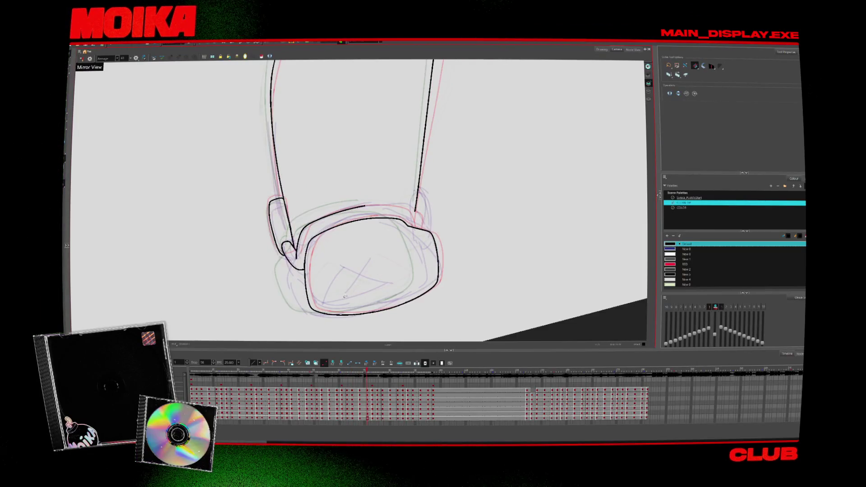
{"action": "key", "text": "period"}
{"action": "key", "text": "shift+m"}
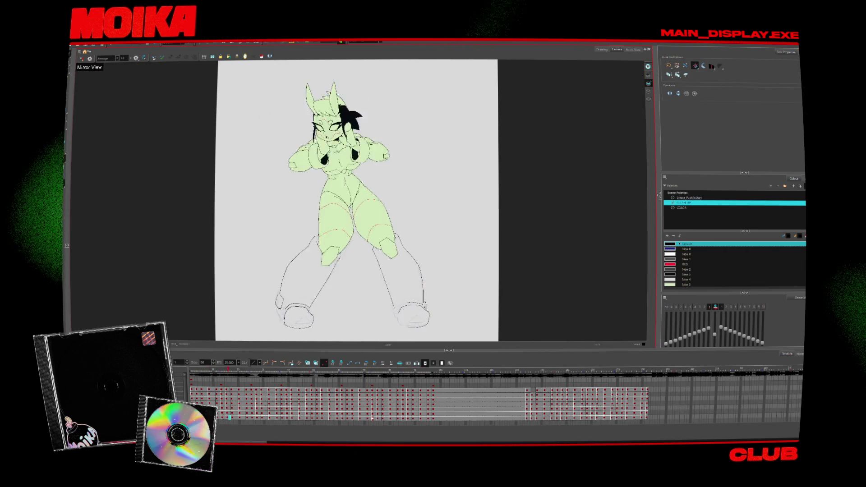
Play the animation to see the inked legs move under the green-filled body
{"action": "key", "text": "Return"}
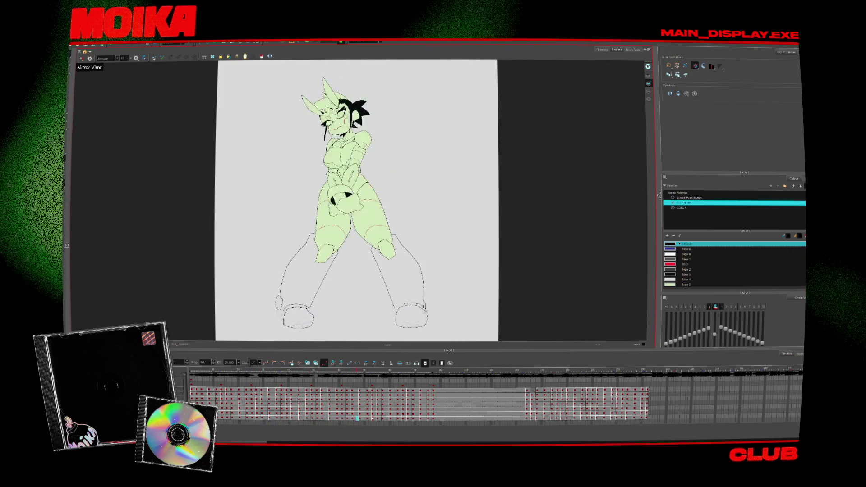
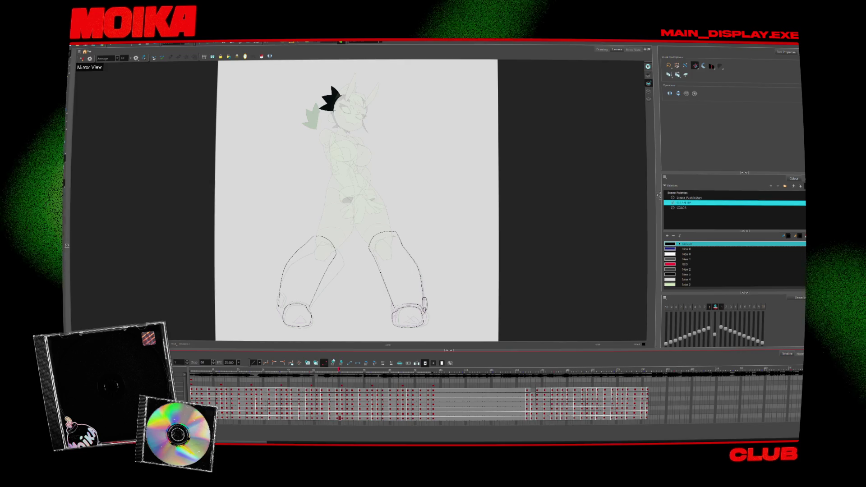
Zoom the view in closely on the robot's rough legs and feet
{"action": "key", "text": "alt+b"}
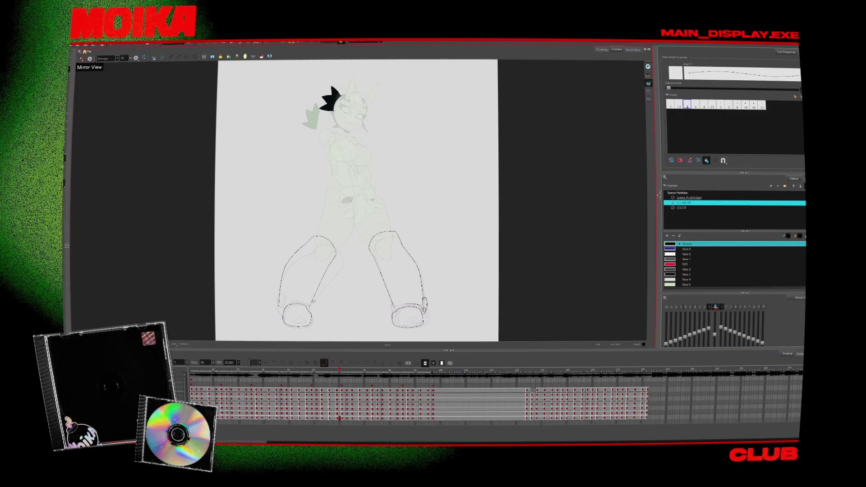
{"action": "key", "text": "alt+z"}
{"action": "left_click", "coordinate": [305, 317]}
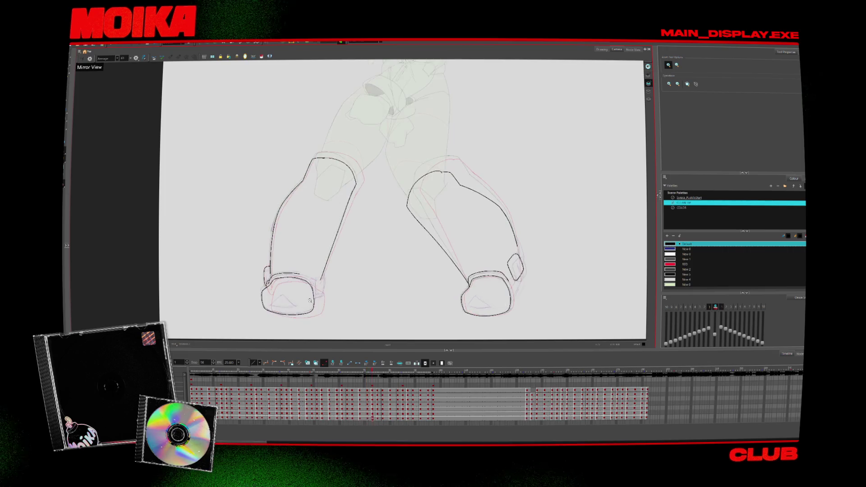
{"action": "left_click", "coordinate": [319, 300]}
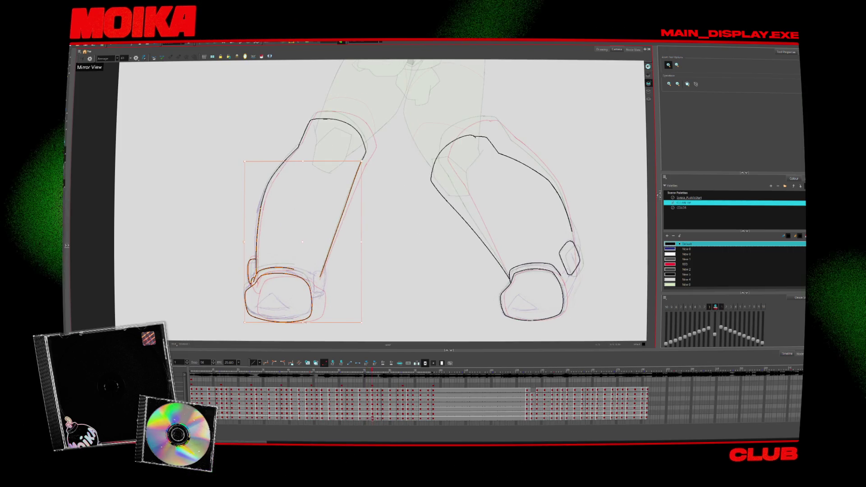
{"action": "key", "text": "period"}
{"action": "key", "text": "period"}
{"action": "key", "text": "period"}
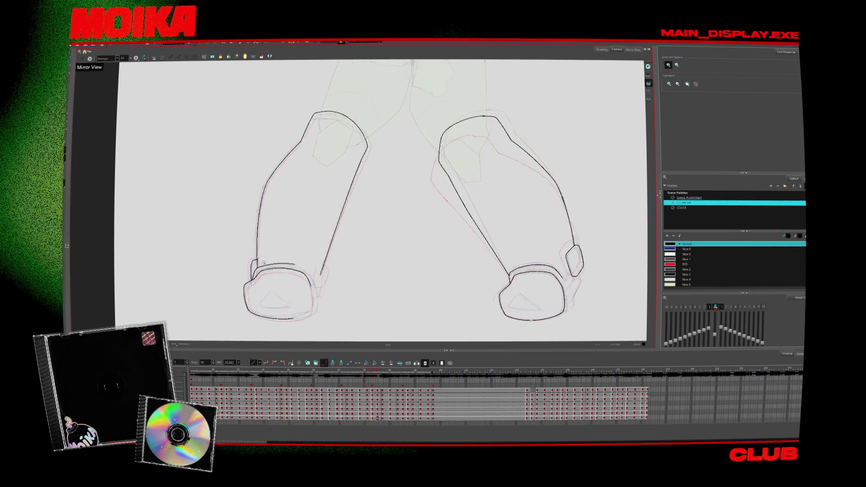
{"action": "left_click", "coordinate": [286, 288]}
Ink the leg outlines on the next frames, comparing poses with onion skin hidden
{"action": "key", "text": "period"}
{"action": "key", "text": "period"}
{"action": "key", "text": "period"}
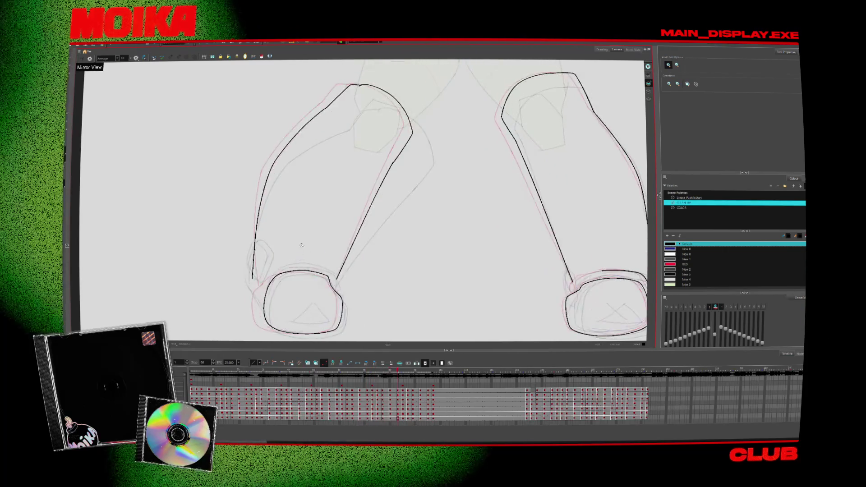
{"action": "key", "text": "alt+b"}
{"action": "key", "text": "period"}
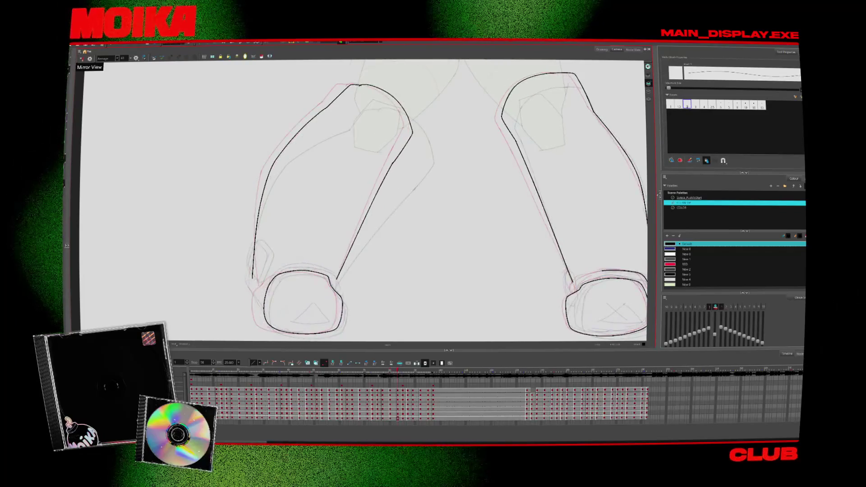
{"action": "key", "text": "comma"}
{"action": "key", "text": "period"}
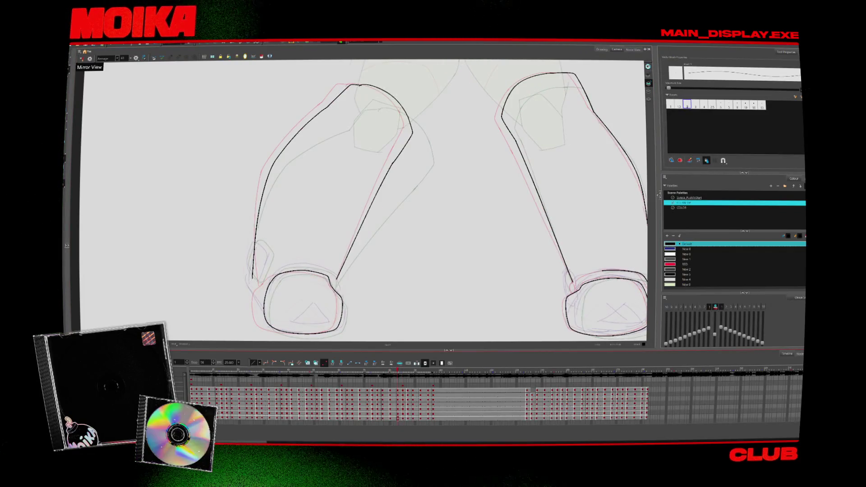
{"action": "key", "text": "alt+o"}
{"action": "key", "text": "period"}
{"action": "key", "text": "comma"}
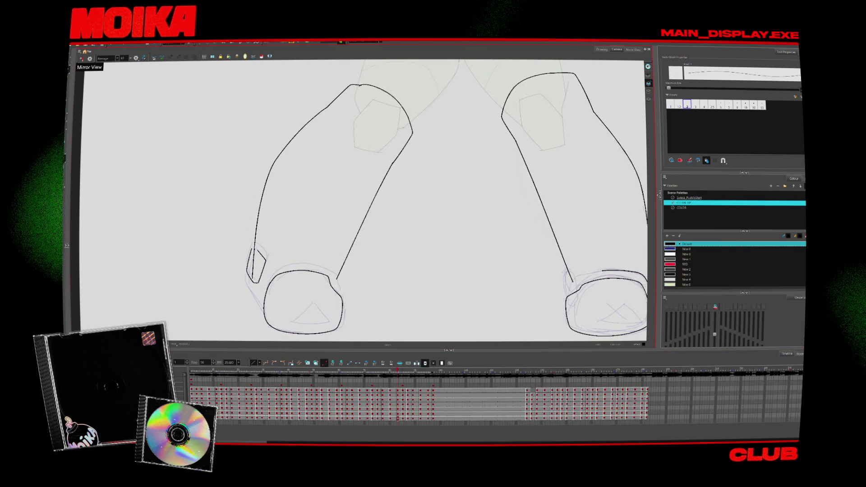
Trim overlapping line ends with the Cutter and ink the following leg frames
{"action": "key", "text": "alt+t"}
{"action": "key", "text": "comma"}
{"action": "key", "text": "comma"}
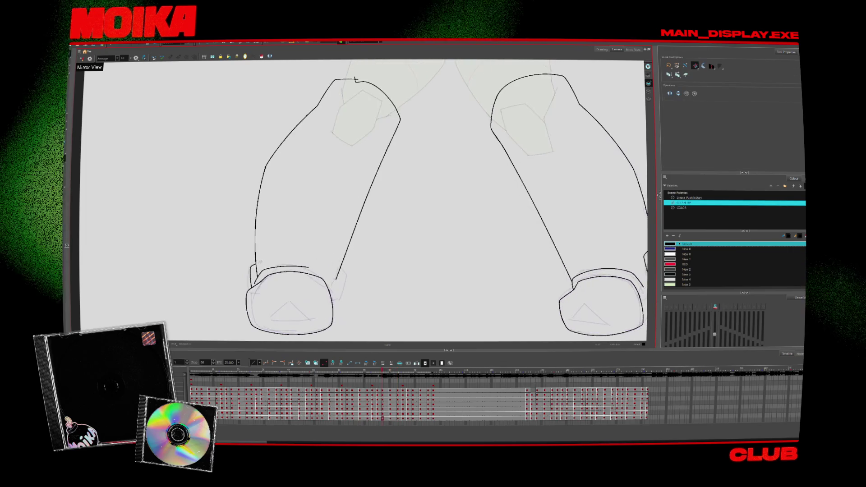
{"action": "key", "text": "alt+b"}
{"action": "key", "text": "period"}
{"action": "key", "text": "period"}
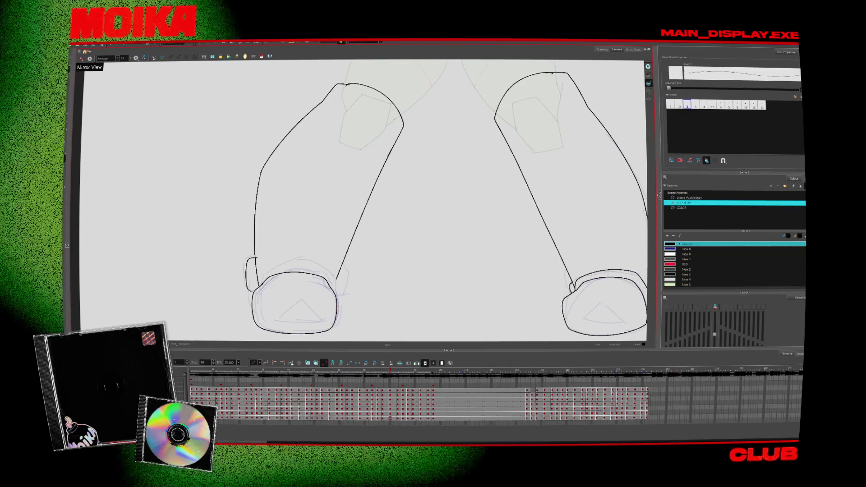
{"action": "key", "text": "alt+t"}
{"action": "key", "text": "period"}
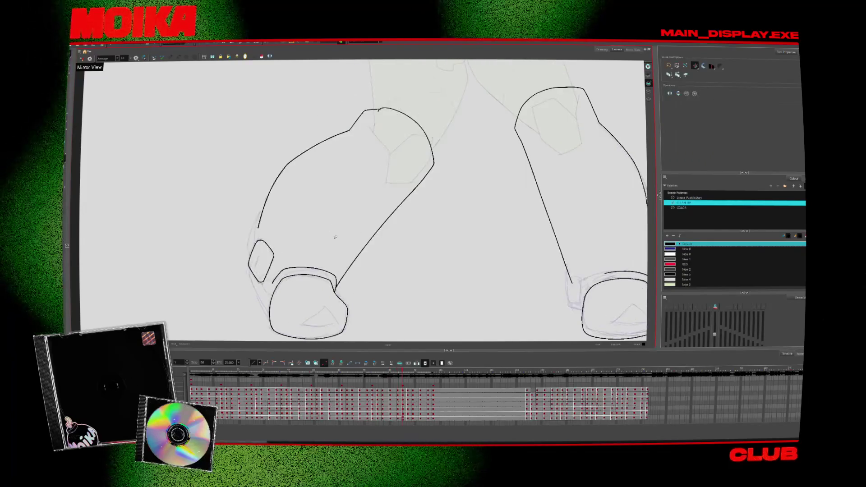
Continue inking and trimming the leg lines across neighbouring frames
{"action": "key", "text": "comma"}
{"action": "key", "text": "alt+b"}
{"action": "left_click", "coordinate": [258, 264], "text": "ctrl"}
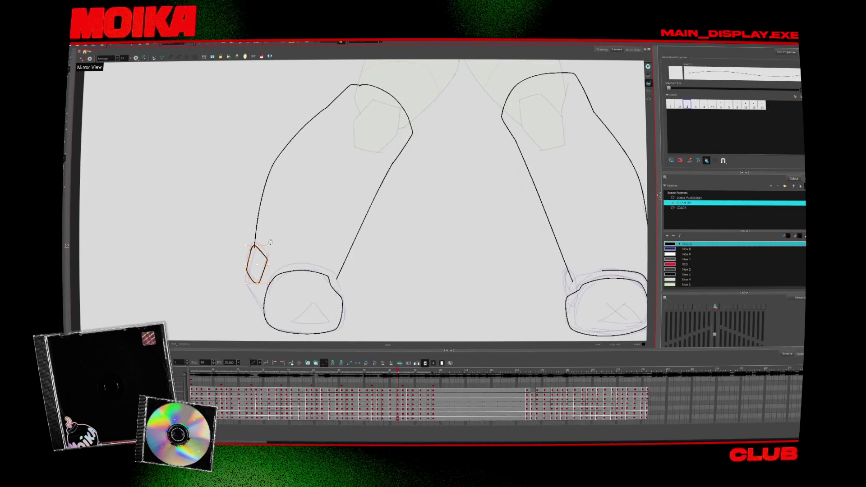
{"action": "key", "text": "alt+t"}
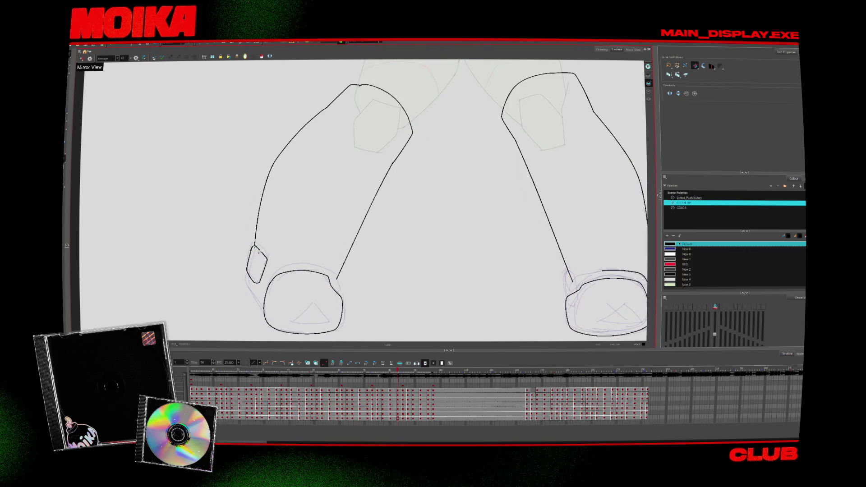
{"action": "key", "text": "alt+b"}
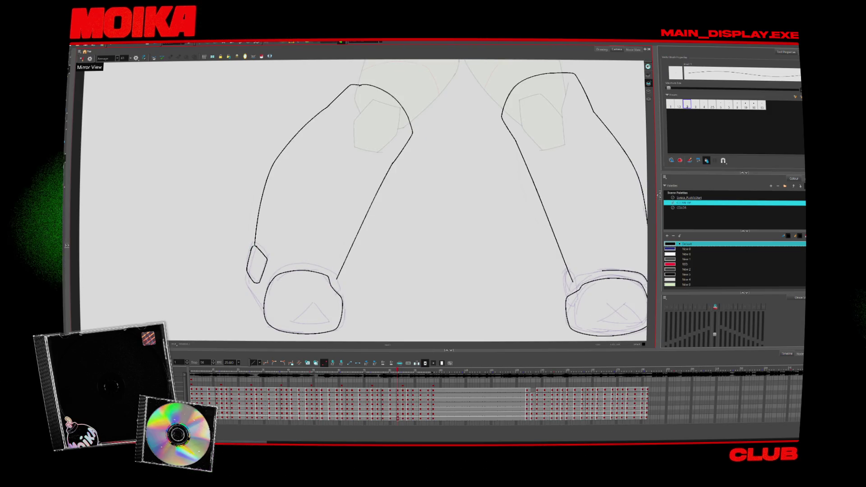
{"action": "key", "text": "period"}
{"action": "key", "text": "period"}
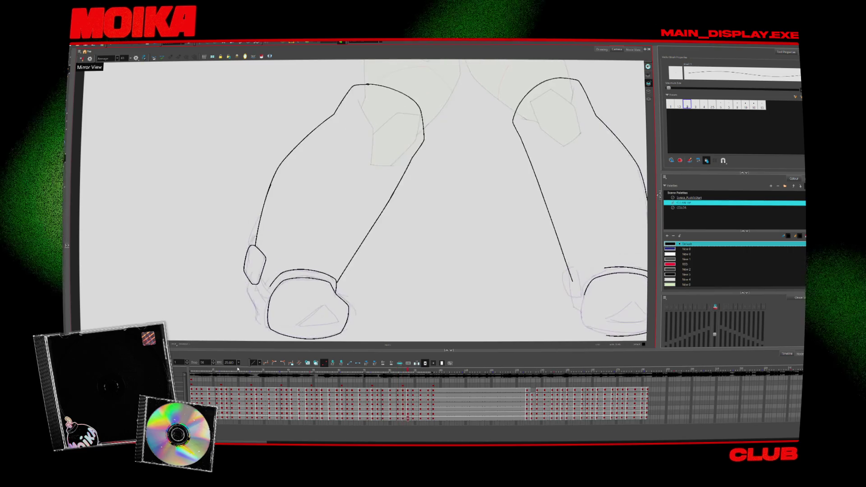
{"action": "key", "text": "comma"}
{"action": "key", "text": "comma"}
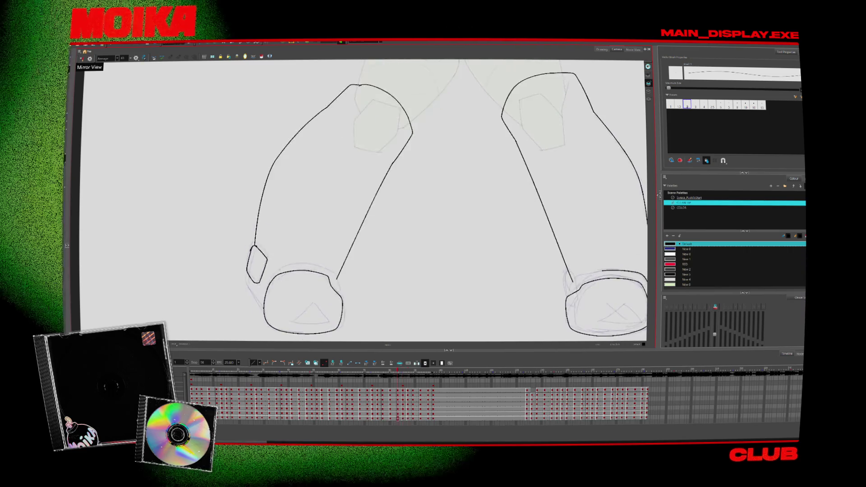
{"action": "key", "text": "period"}
Scale the small plate beside the left foot up slightly, then move on to later drawings
{"action": "left_click", "coordinate": [266, 256]}
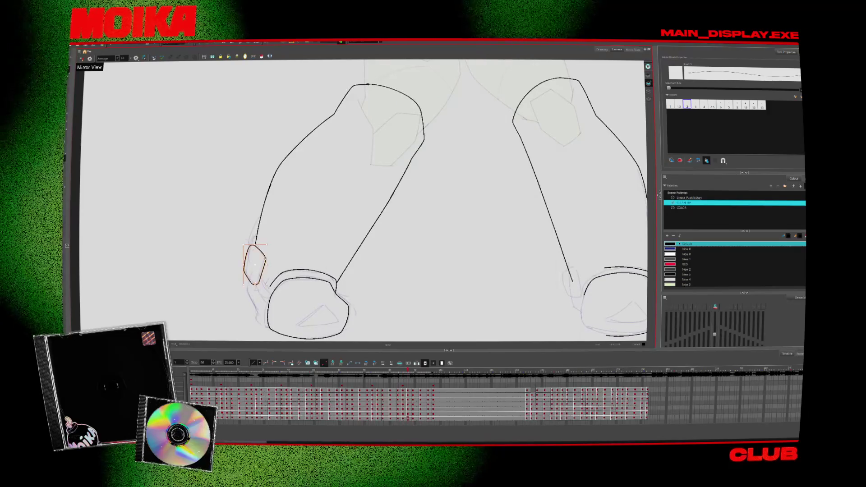
{"action": "left_click_drag", "start_coordinate": [266, 245], "coordinate": [269, 244]}
{"action": "key", "text": "period"}
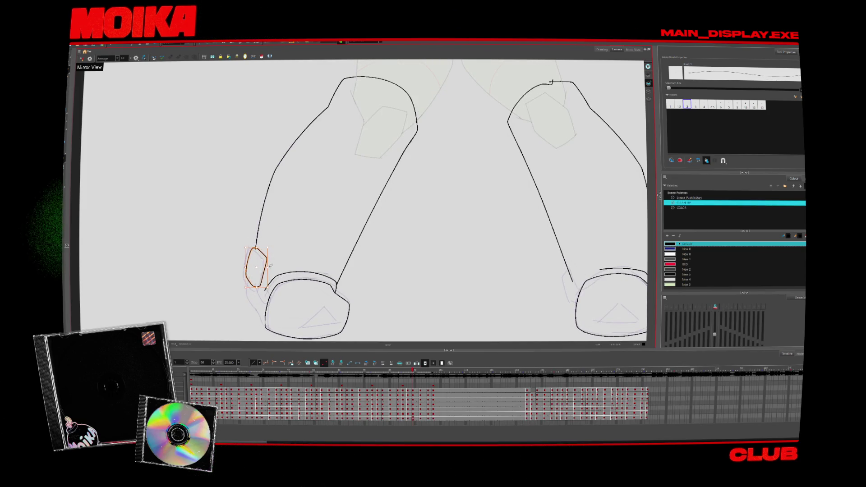
{"action": "key", "text": "period"}
{"action": "key", "text": "period"}
{"action": "key", "text": "period"}
Zoom out to show more of the legs and play back the animation
{"action": "key", "text": "alt+z"}
{"action": "key", "text": "2"}
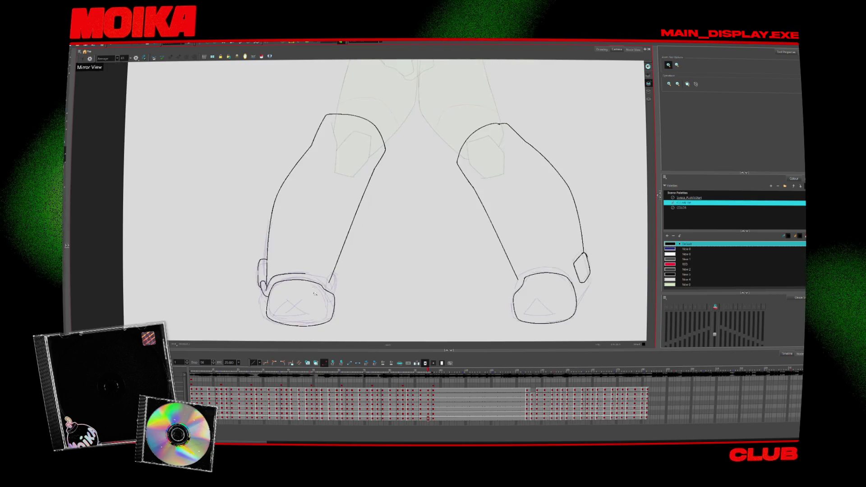
{"action": "key", "text": "Return"}
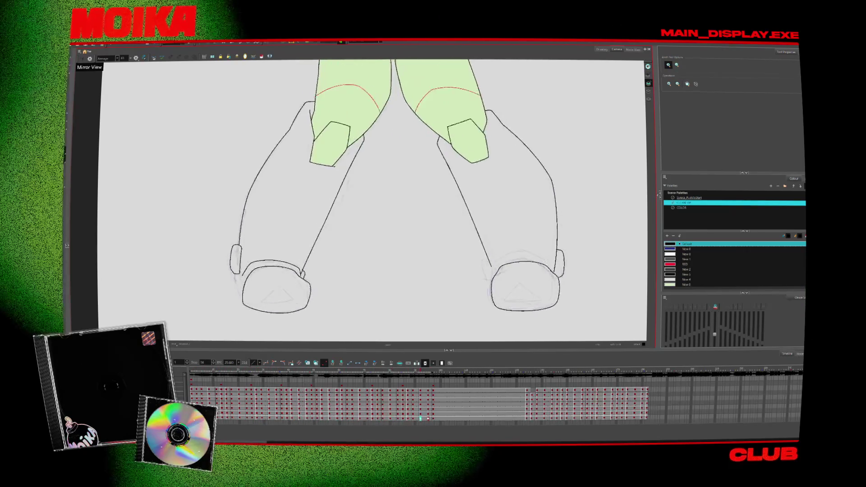
Zoom out and pan up to frame the whole inked character, then show the scene list
{"action": "scroll", "coordinate": [359, 232], "scroll_direction": "down", "scroll_amount": 3}
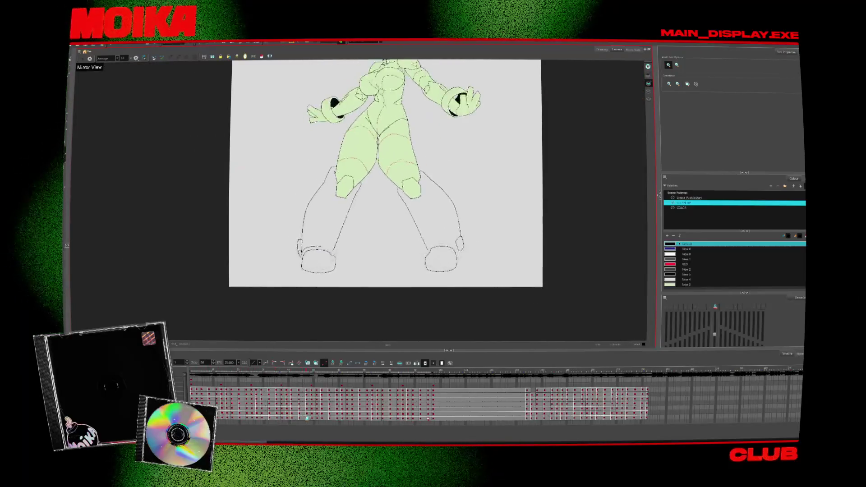
{"action": "key", "text": "alt+s"}
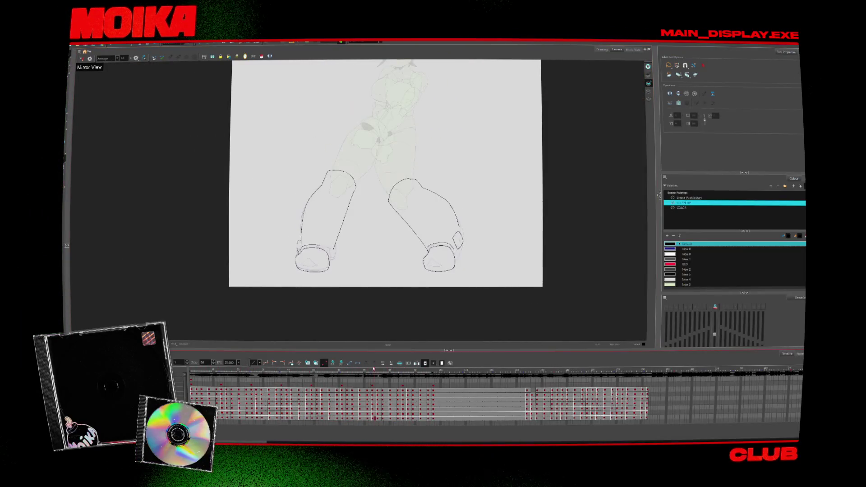
{"action": "left_click_drag", "start_coordinate": [438, 219], "coordinate": [440, 256]}
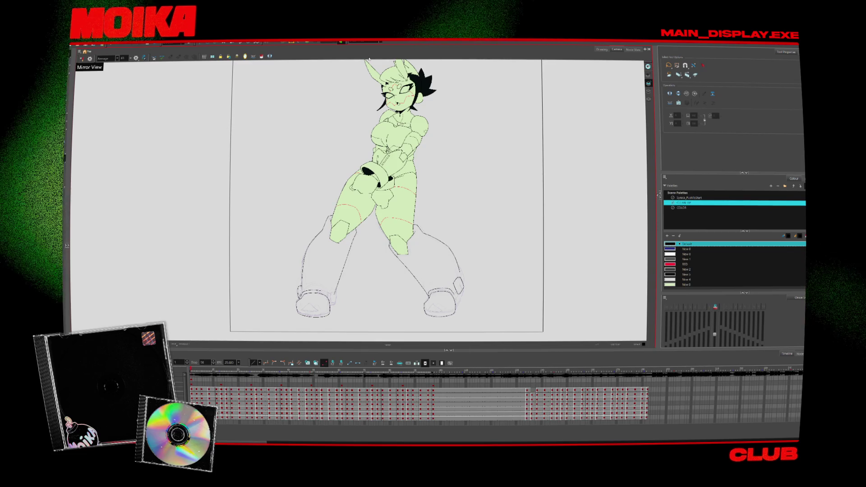
{"action": "left_click", "coordinate": [363, 42]}
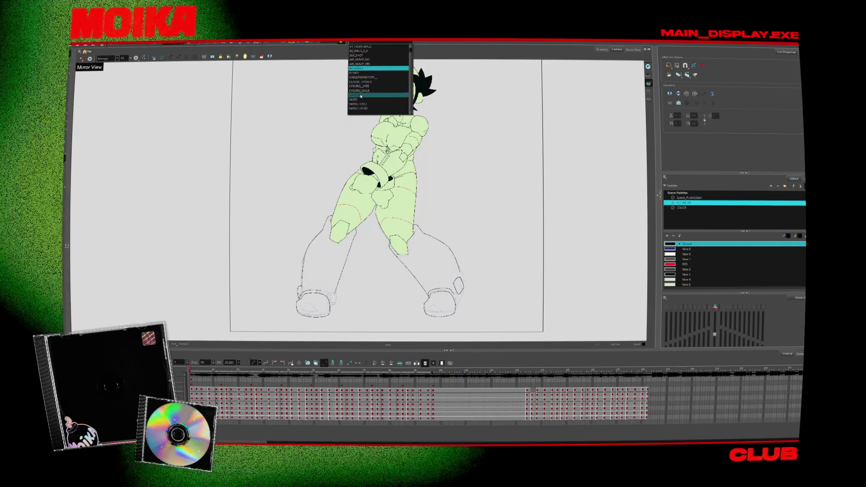
Open the CYBORG_WALK scene from the scene dropdown
{"action": "left_click", "coordinate": [361, 95]}
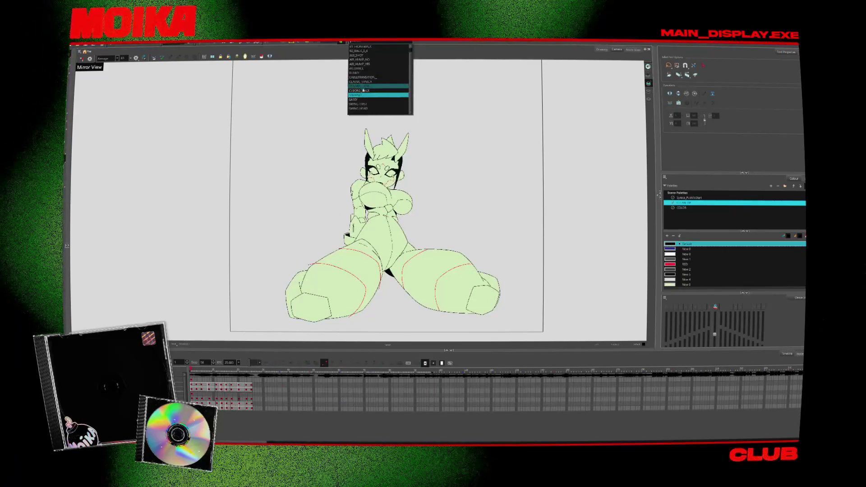
{"action": "left_click", "coordinate": [363, 88]}
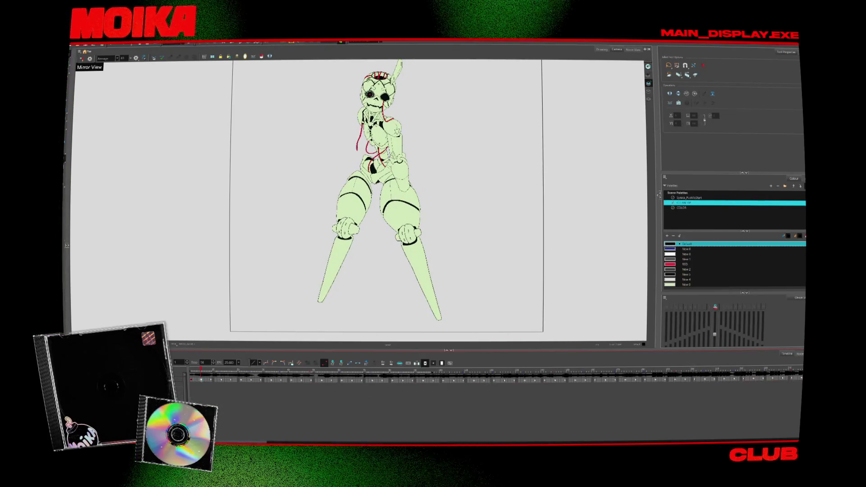
Flip between the first few timeline frames to compare the robot's coloured poses
{"action": "left_click", "coordinate": [193, 382]}
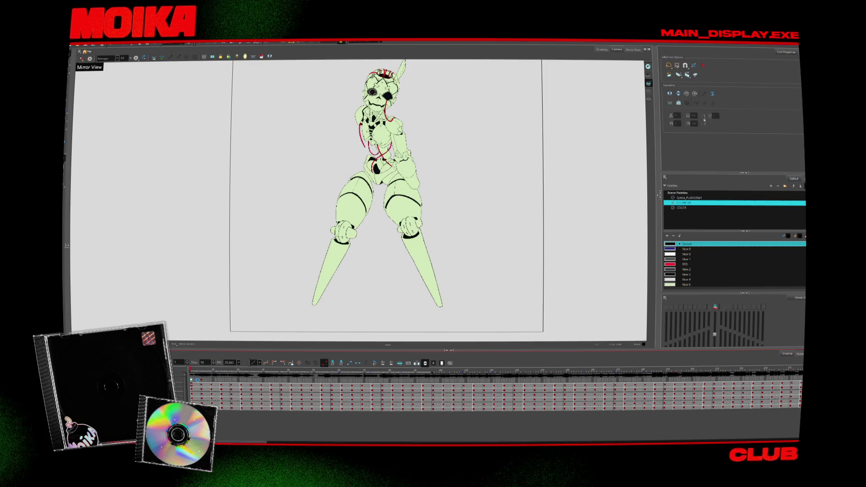
{"action": "left_click", "coordinate": [197, 382]}
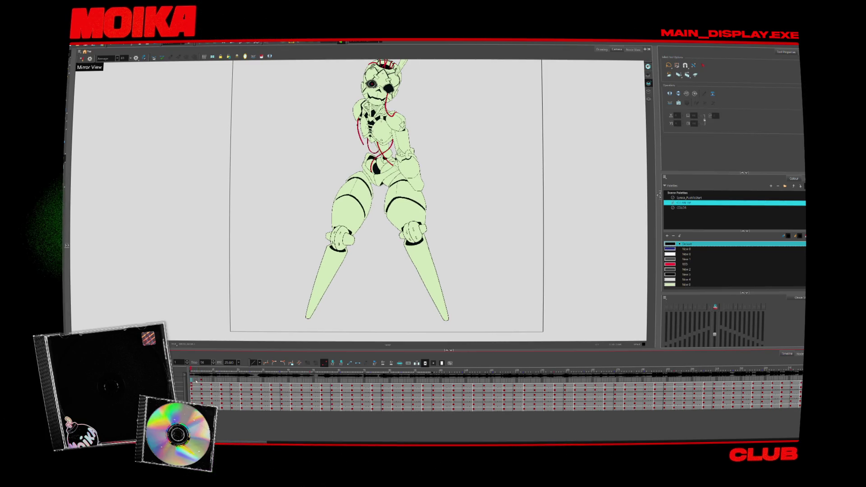
{"action": "left_click", "coordinate": [193, 382]}
{"action": "left_click", "coordinate": [200, 381]}
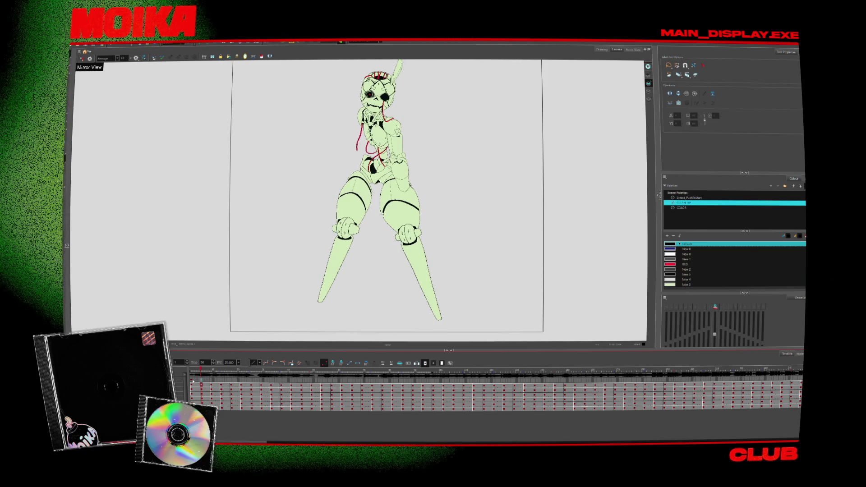
{"action": "left_click", "coordinate": [193, 381]}
{"action": "left_click", "coordinate": [197, 383]}
{"action": "left_click", "coordinate": [193, 383]}
{"action": "left_click", "coordinate": [200, 382]}
{"action": "left_click", "coordinate": [196, 382]}
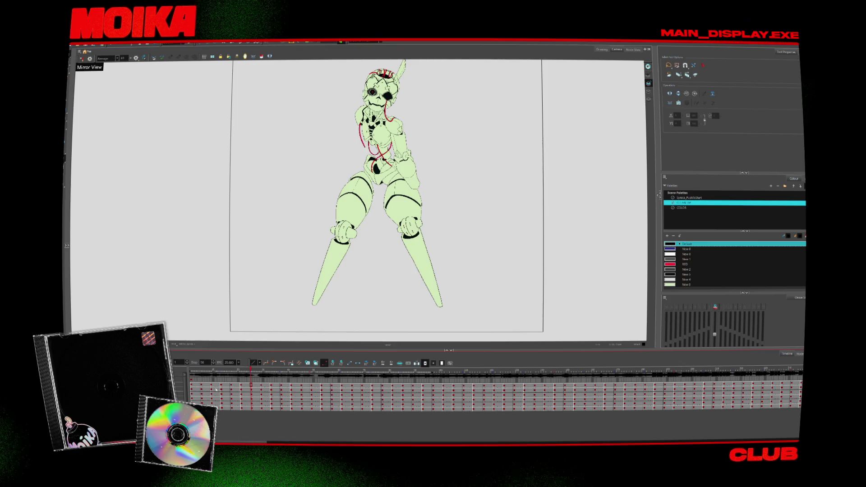
Jump to a blank frame, step through the following poses and play from near the start
{"action": "left_click", "coordinate": [313, 366]}
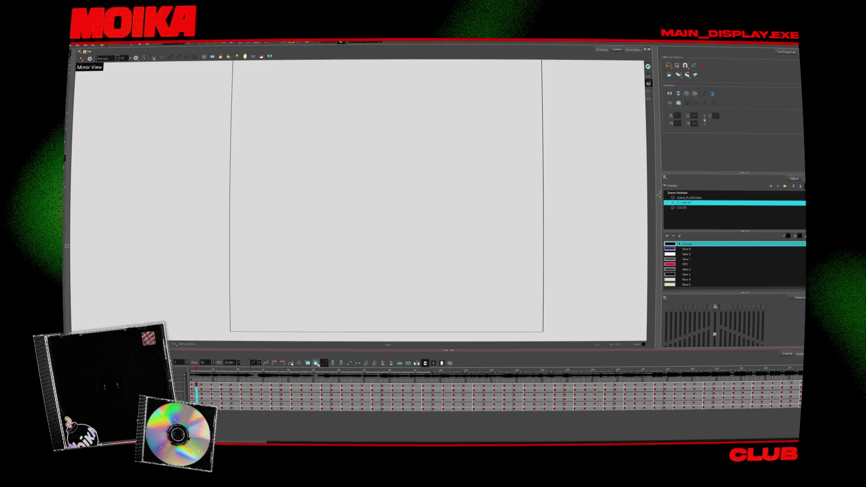
{"action": "left_click", "coordinate": [207, 371]}
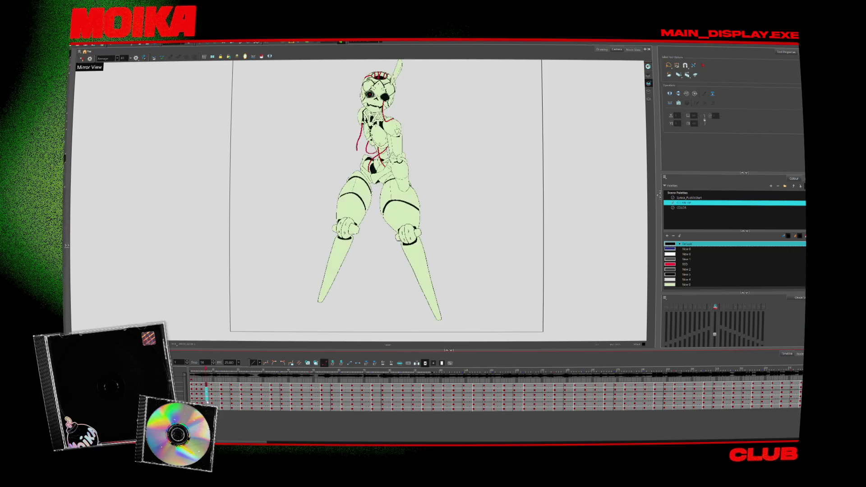
{"action": "left_click", "coordinate": [211, 371]}
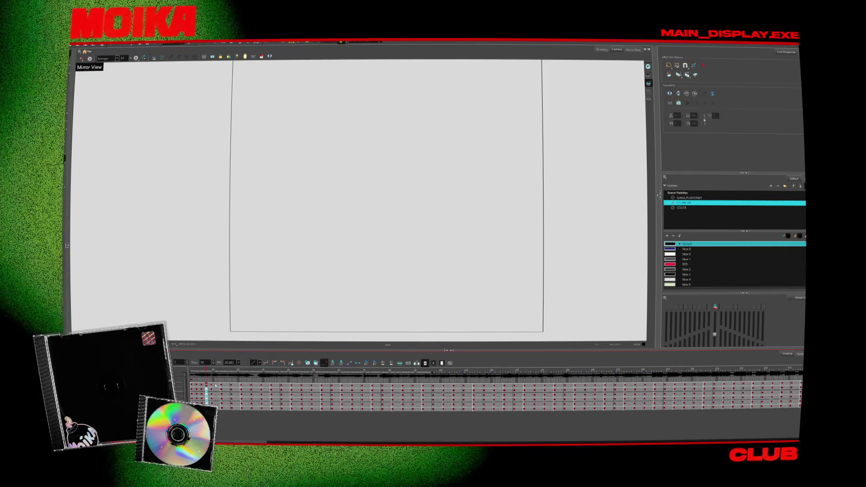
{"action": "left_click", "coordinate": [215, 371]}
{"action": "key", "text": "period"}
{"action": "key", "text": "period"}
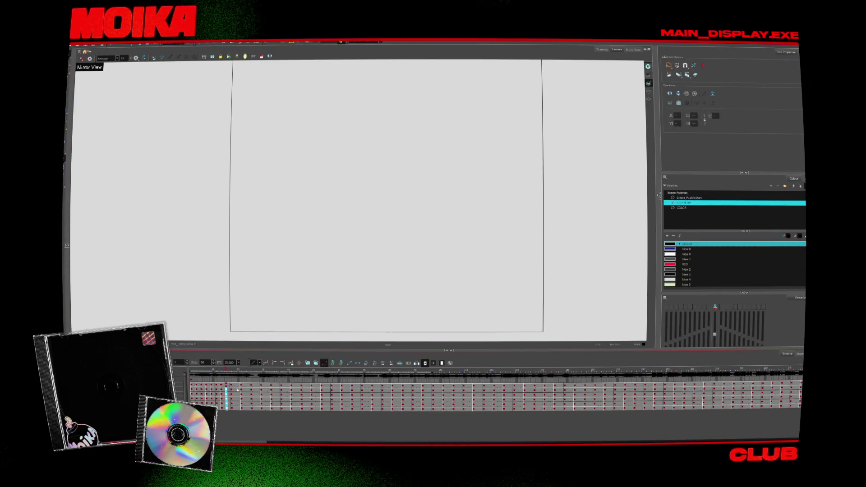
{"action": "key", "text": "Return"}
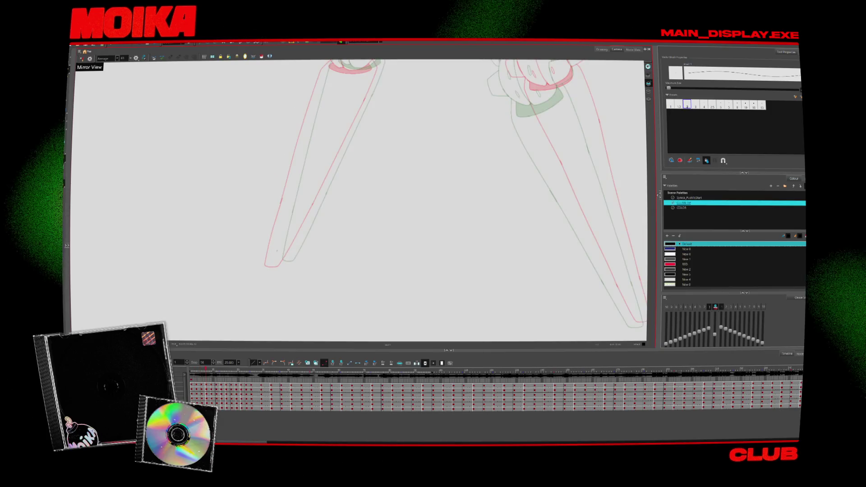
Draw a test ink stroke over the leg sketch
{"action": "mouse_move", "coordinate": [277, 239]}
{"action": "left_mouse_down"}
{"action": "mouse_move", "coordinate": [278, 262]}
{"action": "mouse_move", "coordinate": [298, 244]}
{"action": "left_mouse_up"}
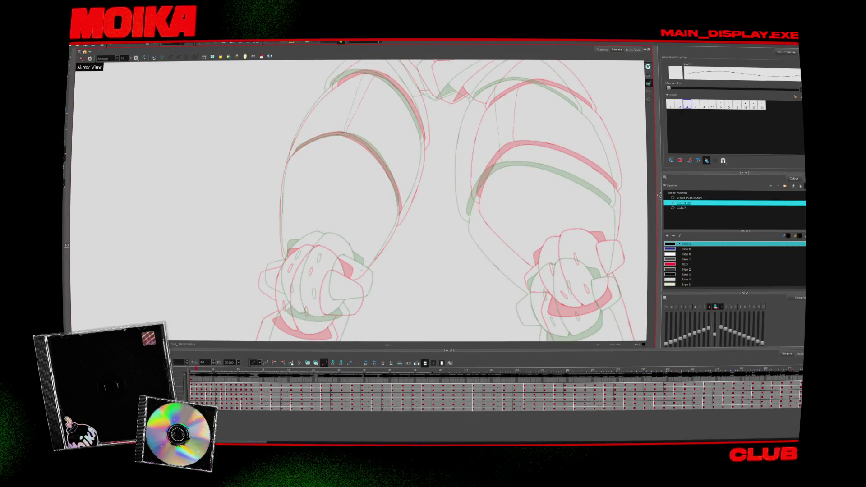
Zoom in closely on the thigh sketches
{"action": "key", "text": "alt+z"}
{"action": "left_click", "coordinate": [387, 276]}
{"action": "left_click", "coordinate": [387, 276]}
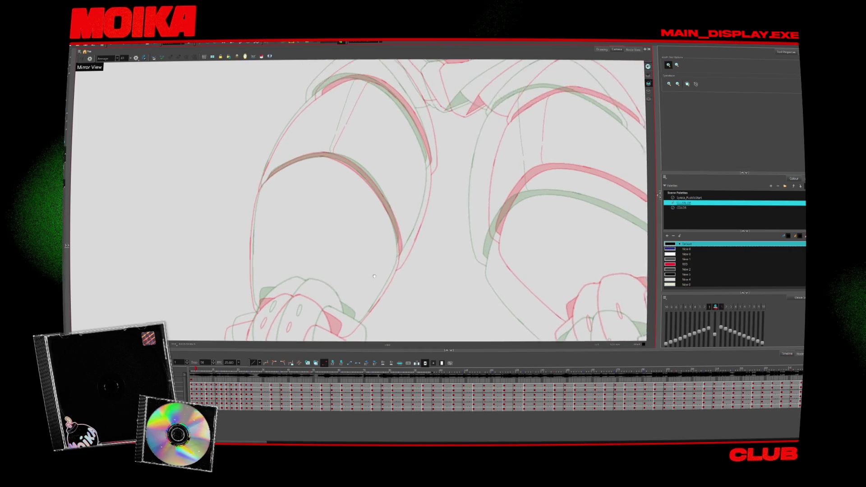
{"action": "left_click", "coordinate": [387, 276]}
{"action": "left_click", "coordinate": [388, 276]}
{"action": "left_click", "coordinate": [387, 276]}
{"action": "key", "text": "alt+b"}
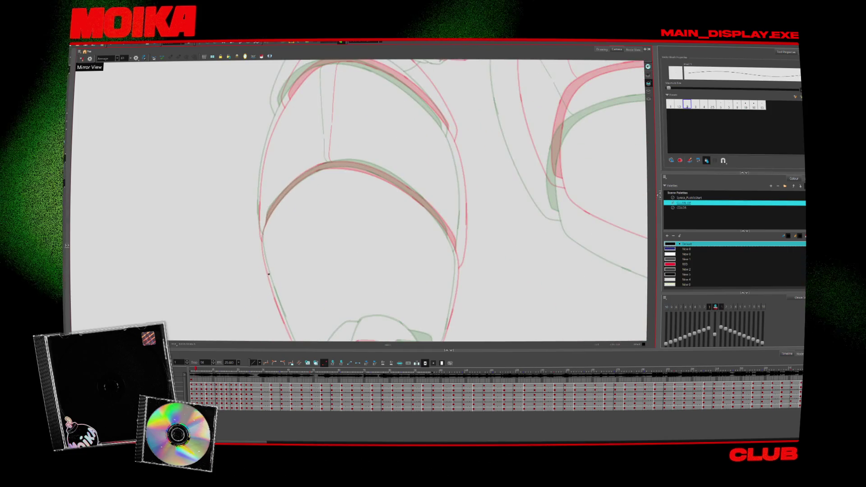
Ink a short black line along the thigh's left edge, flipping frames to compare
{"action": "left_click_drag", "start_coordinate": [264, 236], "coordinate": [268, 273]}
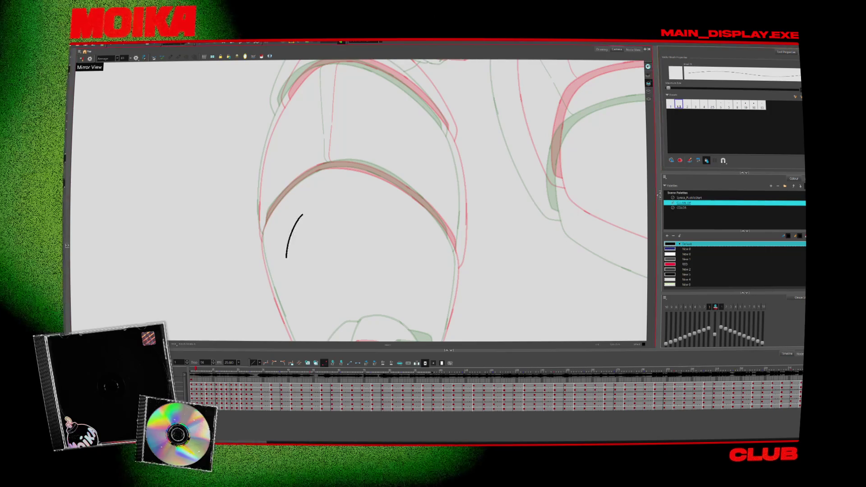
{"action": "key", "text": "comma"}
{"action": "key", "text": "period"}
{"action": "left_click_drag", "start_coordinate": [271, 283], "coordinate": [262, 244]}
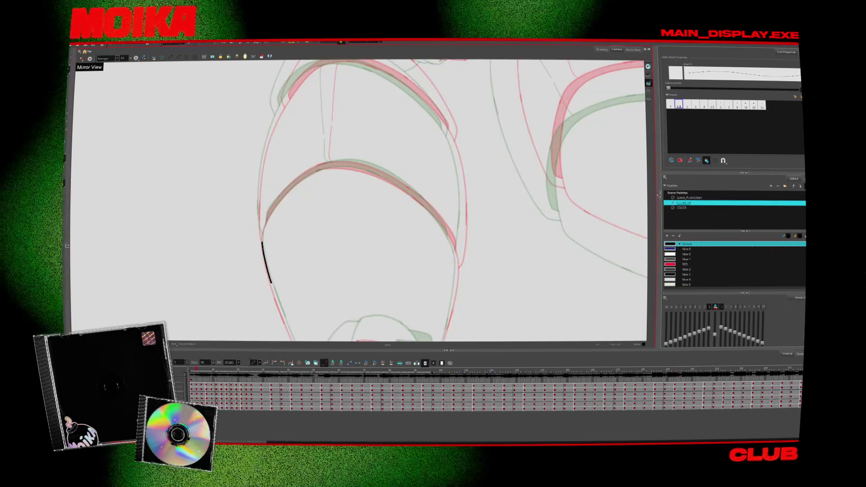
{"action": "key", "text": "period"}
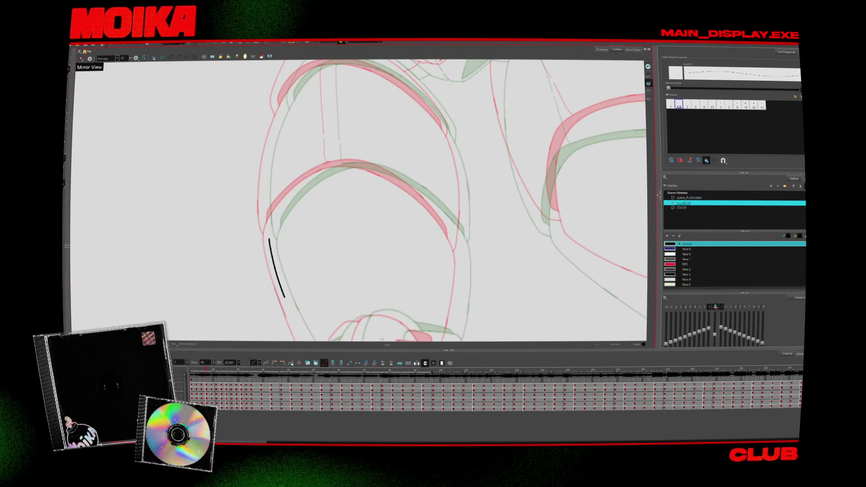
{"action": "key", "text": "period"}
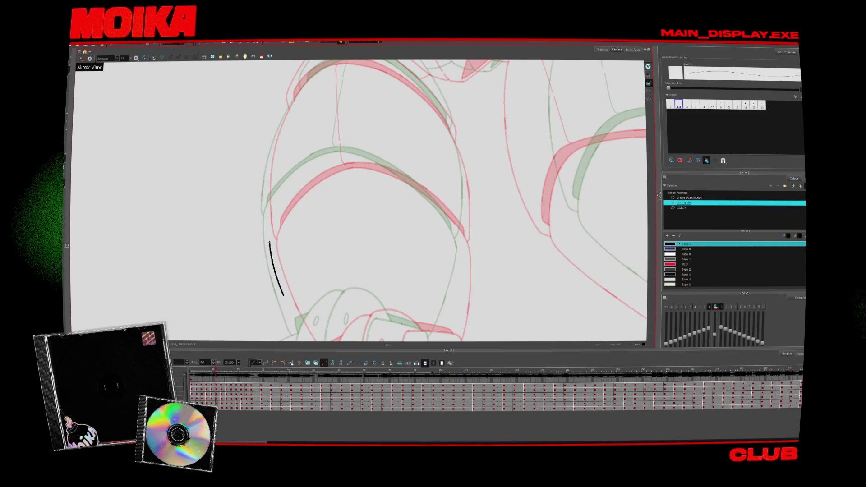
{"action": "key", "text": "ctrl+a"}
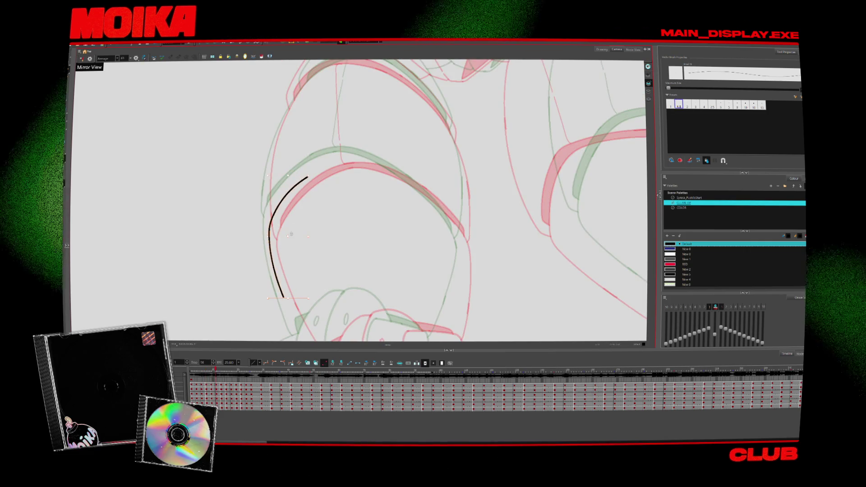
{"action": "key", "text": "period"}
{"action": "key", "text": "period"}
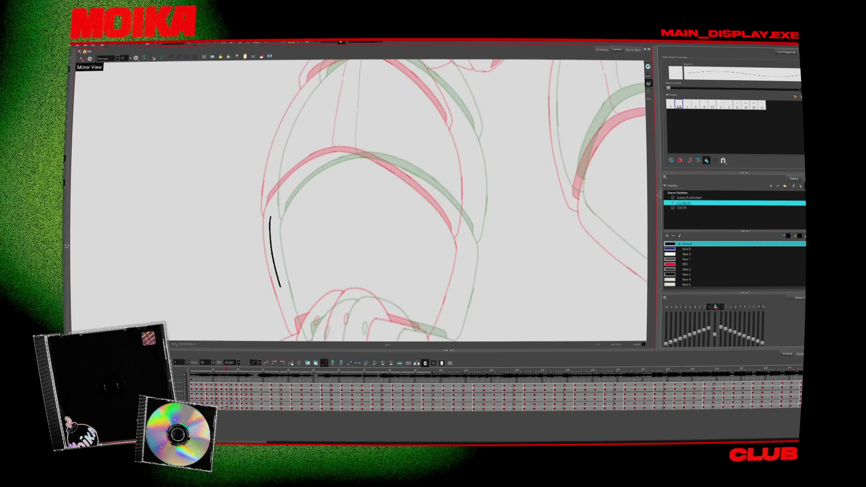
{"action": "key", "text": "period"}
{"action": "key", "text": "period"}
{"action": "key", "text": "period"}
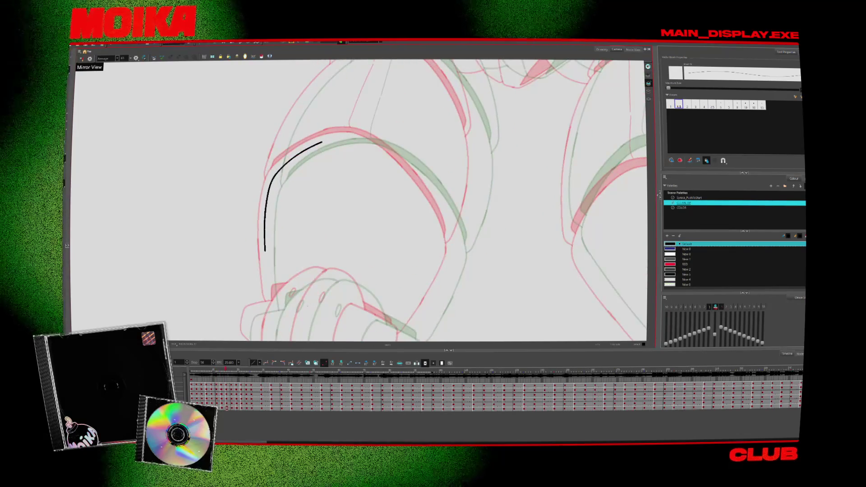
{"action": "key", "text": "period"}
{"action": "key", "text": "period"}
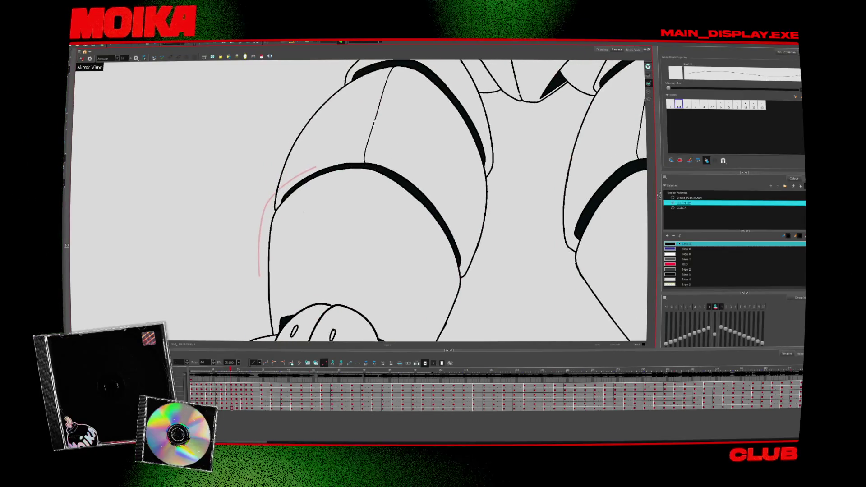
{"action": "key", "text": "period"}
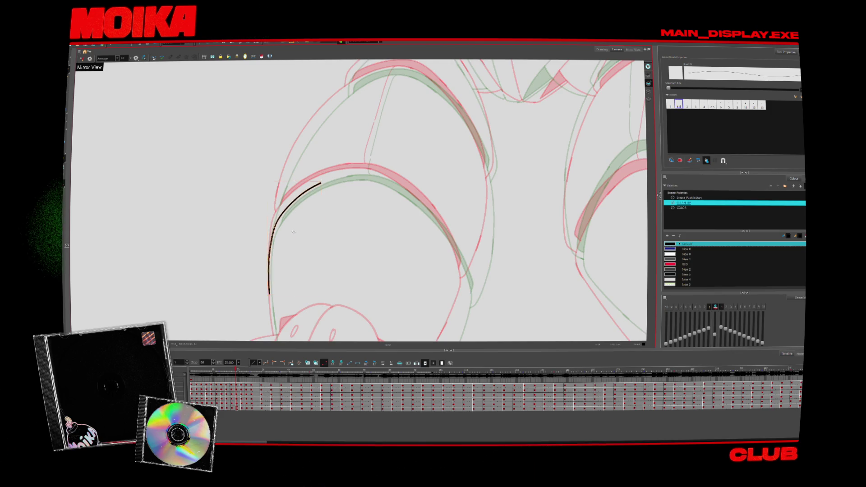
{"action": "key", "text": "period"}
{"action": "key", "text": "period"}
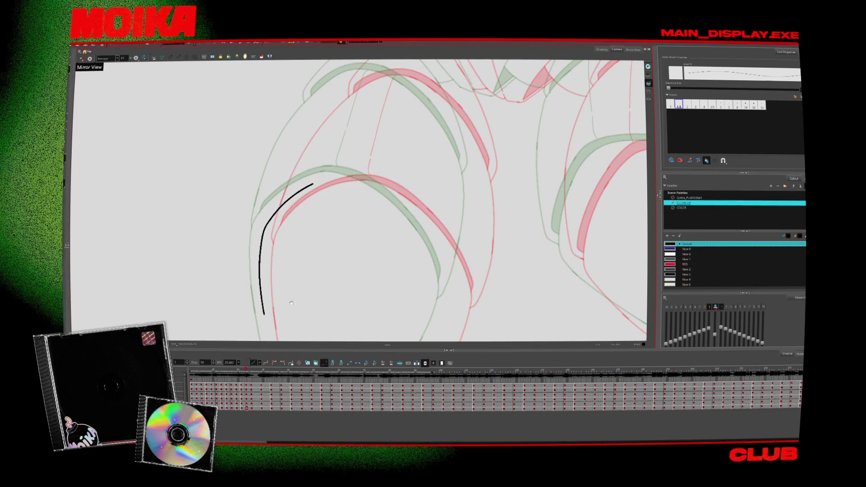
Pan over the thigh, play back, and extend the thigh outline stroke to the right
{"action": "left_click_drag", "start_coordinate": [286, 300], "coordinate": [313, 288]}
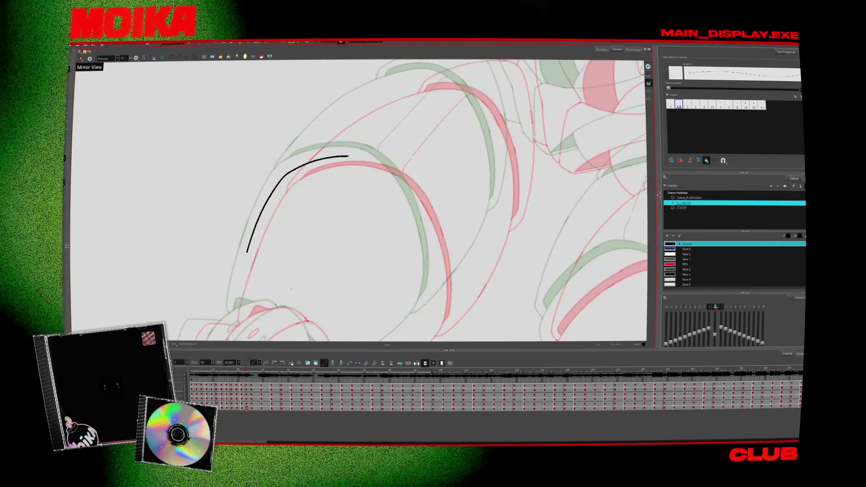
{"action": "key", "text": "period"}
{"action": "key", "text": "Return"}
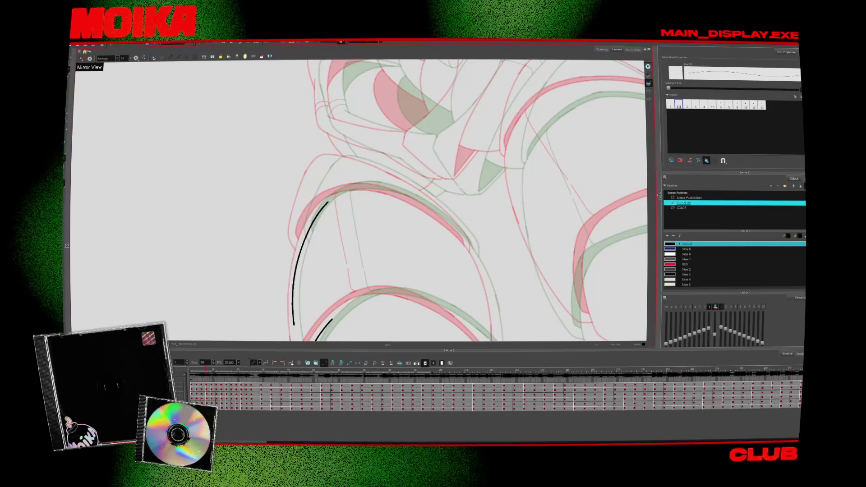
{"action": "left_click_drag", "start_coordinate": [334, 195], "coordinate": [385, 197]}
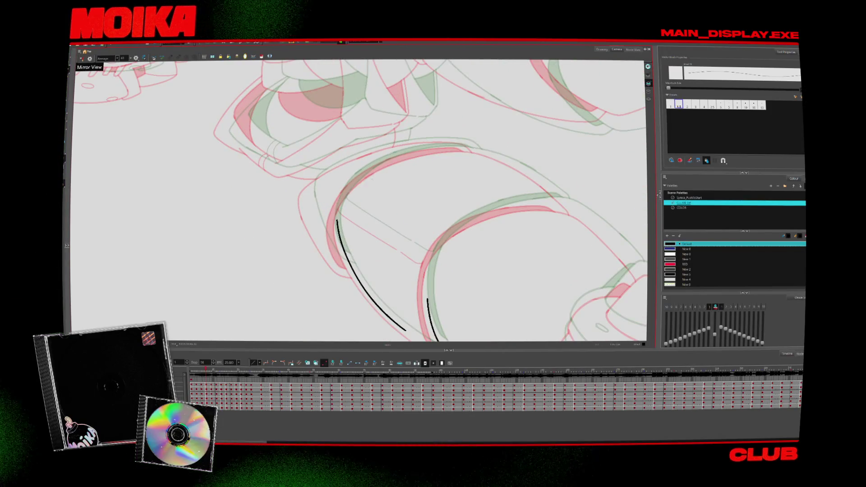
{"action": "left_click", "coordinate": [397, 168]}
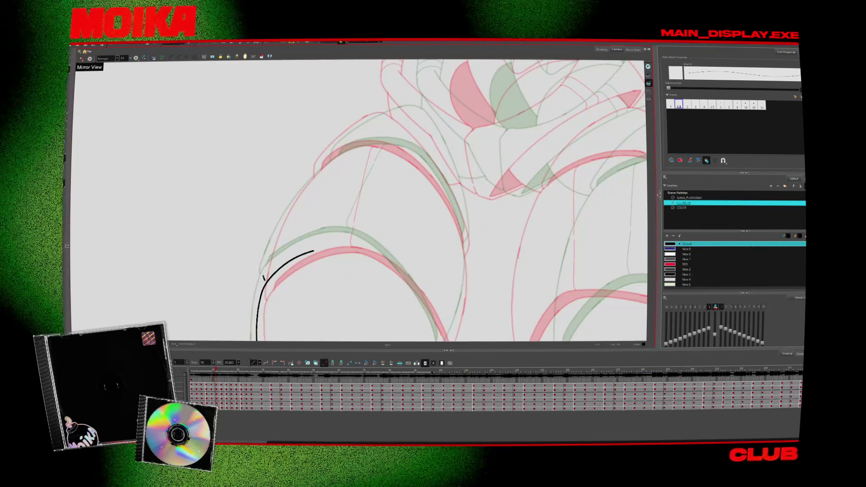
Draw a longer black curve along the thigh's outer edge and undo its stray top part
{"action": "left_click_drag", "start_coordinate": [264, 280], "coordinate": [308, 181]}
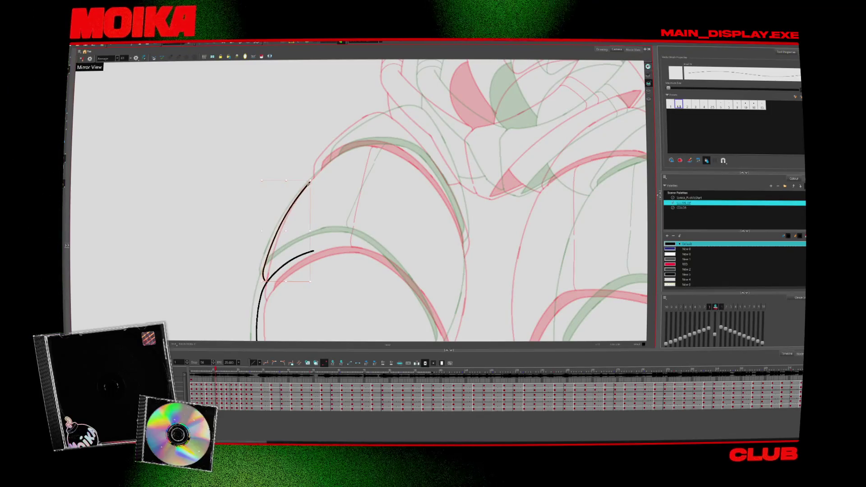
{"action": "key", "text": "."}
{"action": "key", "text": "."}
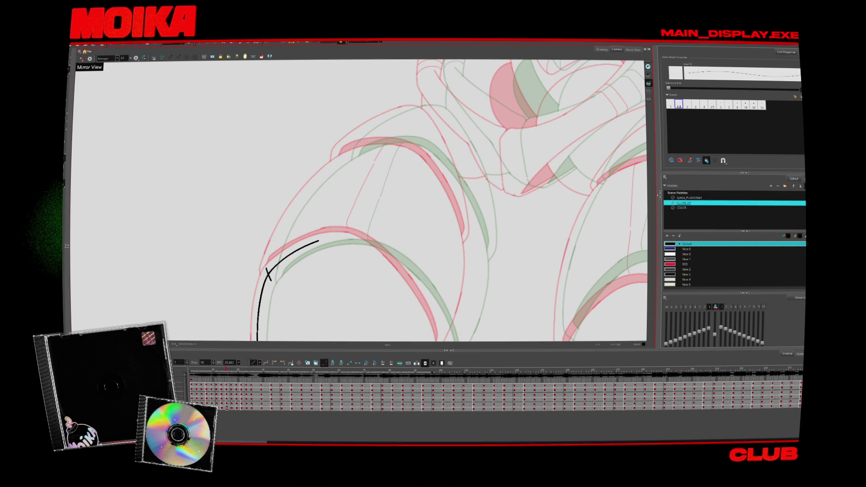
{"action": "mouse_move", "coordinate": [326, 175]}
{"action": "left_mouse_down"}
{"action": "mouse_move", "coordinate": [273, 275]}
{"action": "mouse_move", "coordinate": [322, 177]}
{"action": "left_mouse_up"}
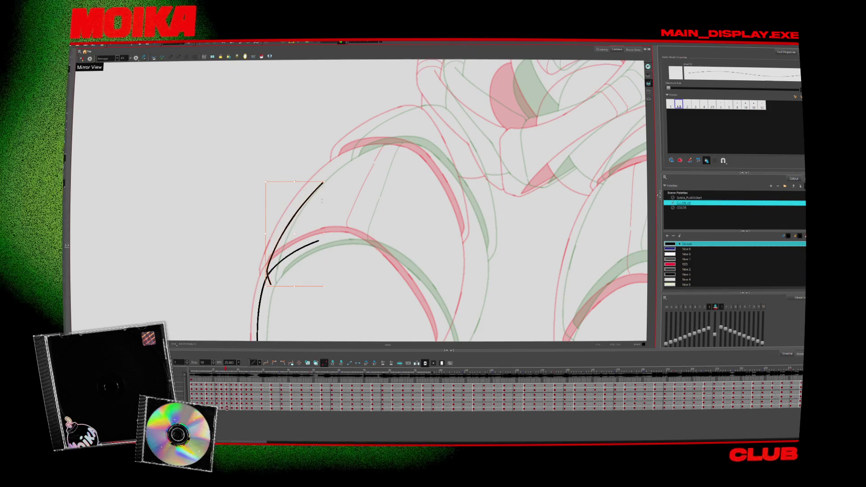
{"action": "key", "text": "comma"}
{"action": "key", "text": "period"}
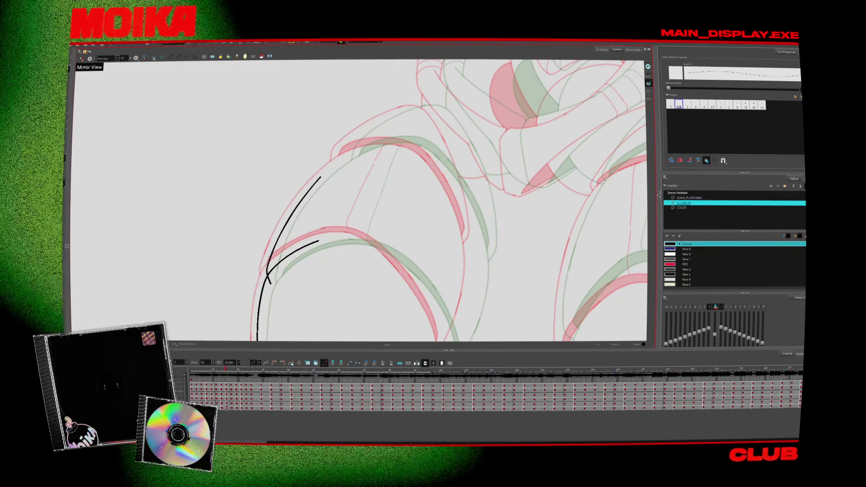
{"action": "left_click_drag", "start_coordinate": [363, 169], "coordinate": [336, 207]}
{"action": "key", "text": "ctrl+z"}
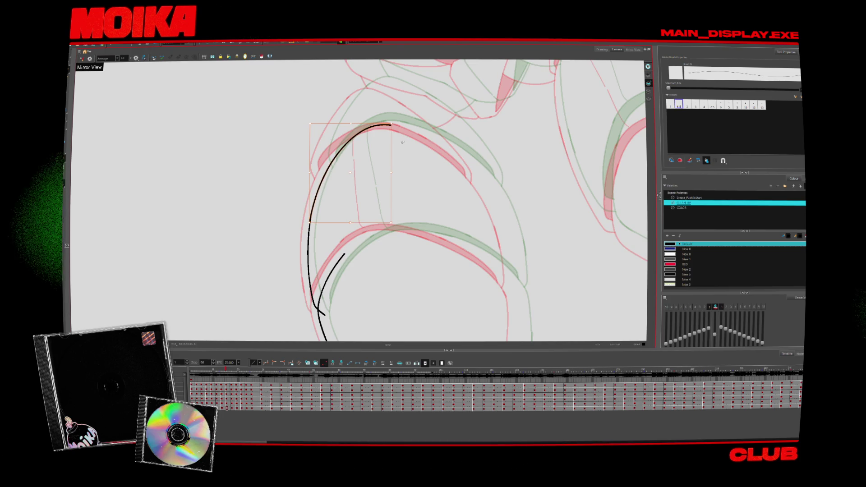
Trace black curves along the left contour and join them to the top arc, checking in Mirror View
{"action": "key", "text": "Escape"}
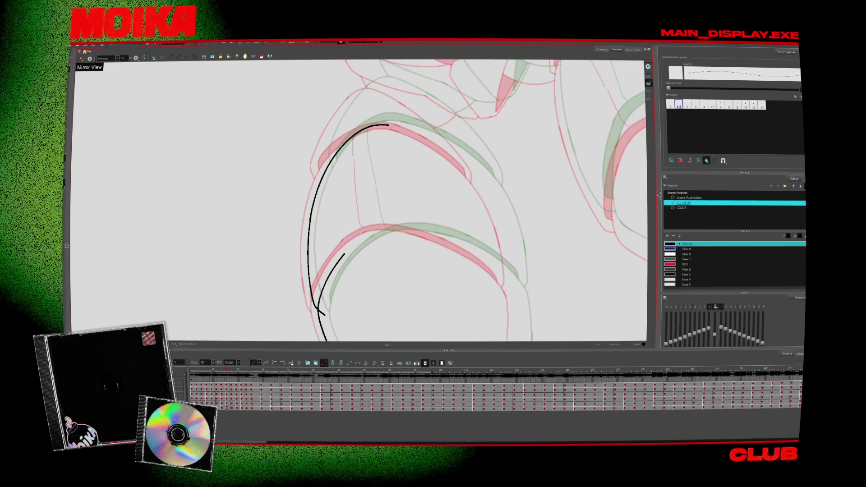
{"action": "left_click", "coordinate": [81, 59]}
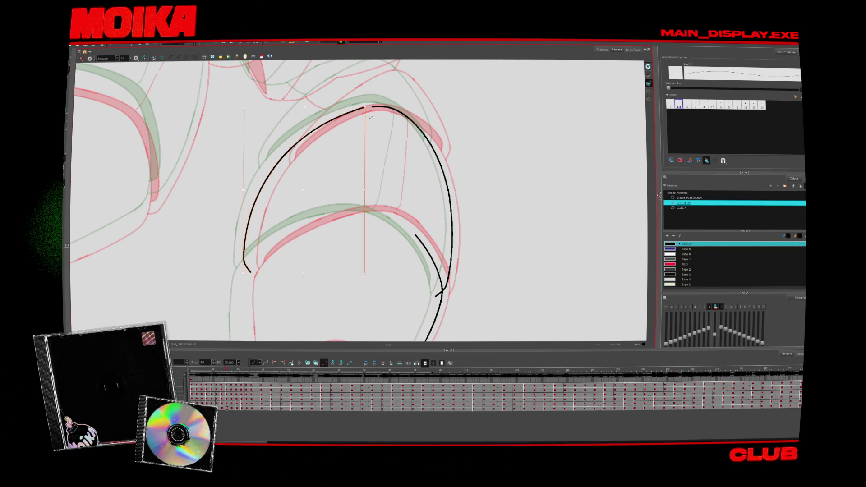
{"action": "key", "text": "Escape"}
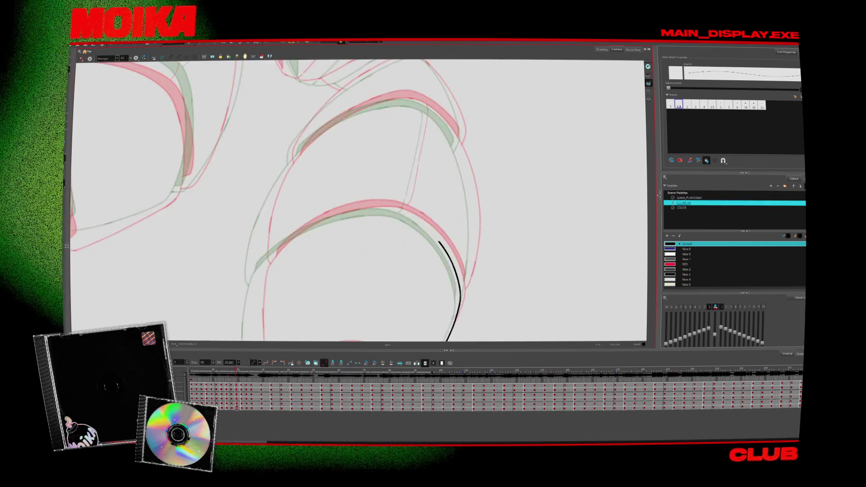
{"action": "mouse_move", "coordinate": [258, 278]}
{"action": "left_mouse_down"}
{"action": "mouse_move", "coordinate": [282, 172]}
{"action": "mouse_move", "coordinate": [305, 145]}
{"action": "left_mouse_up"}
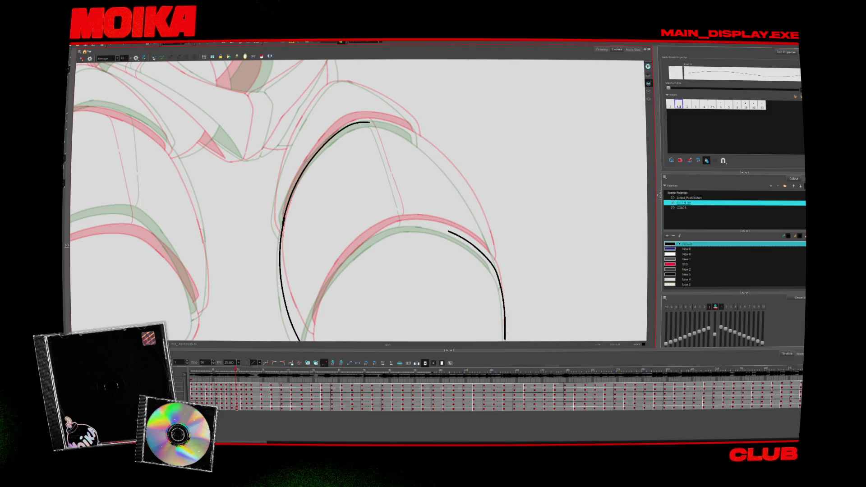
{"action": "key", "text": "4"}
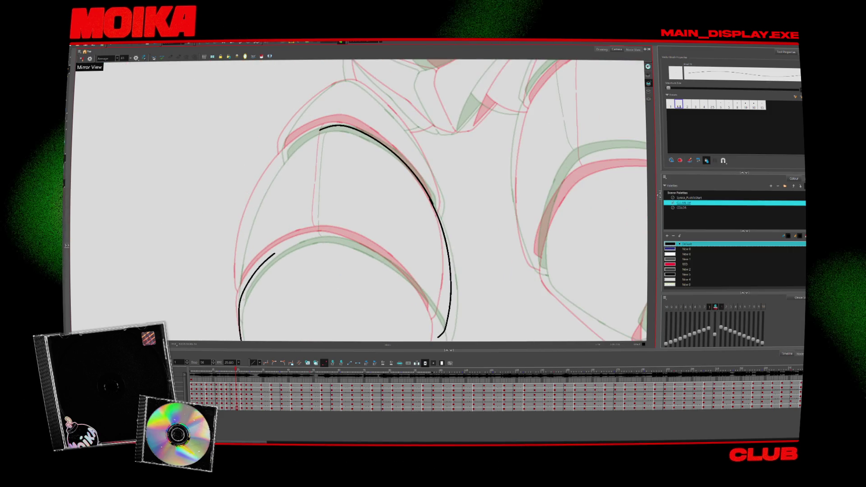
{"action": "left_click_drag", "start_coordinate": [238, 260], "coordinate": [244, 300]}
{"action": "left_click_drag", "start_coordinate": [317, 132], "coordinate": [249, 215]}
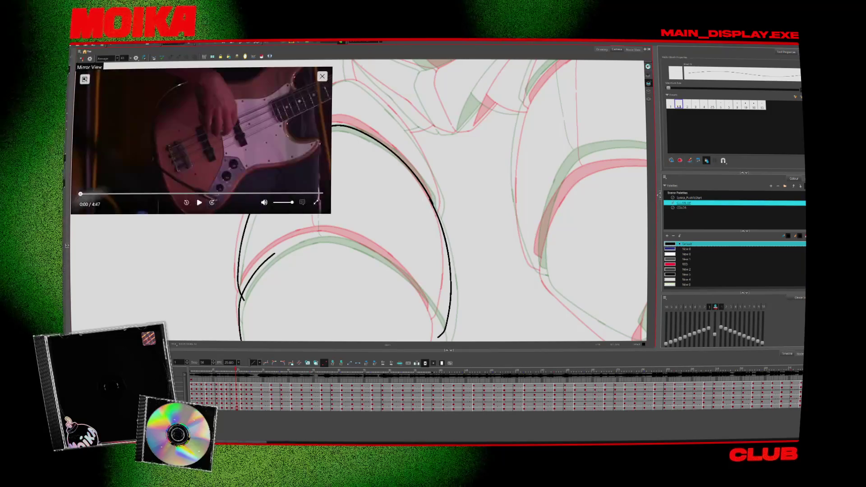
Start the music video and shrink its player out of the way of the canvas
{"action": "left_click", "coordinate": [199, 203]}
{"action": "left_click_drag", "start_coordinate": [199, 150], "coordinate": [477, 159]}
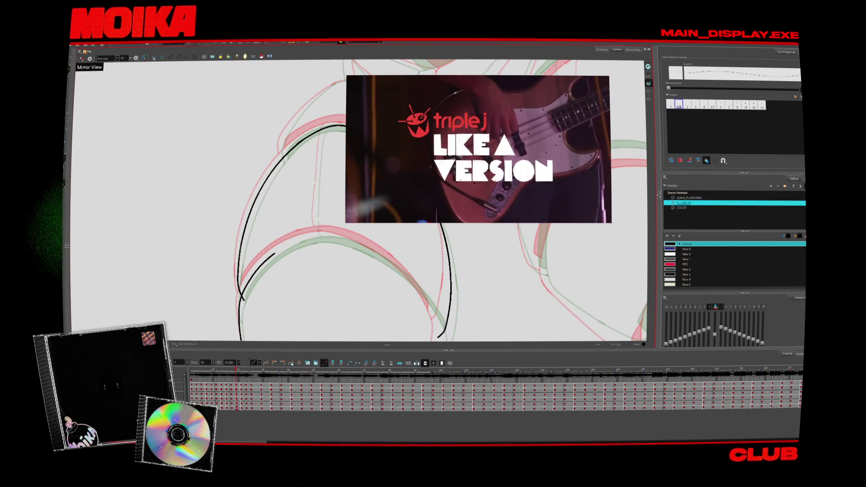
{"action": "mouse_move", "coordinate": [611, 222]}
{"action": "left_mouse_down"}
{"action": "mouse_move", "coordinate": [500, 173]}
{"action": "mouse_move", "coordinate": [290, 171]}
{"action": "left_mouse_up"}
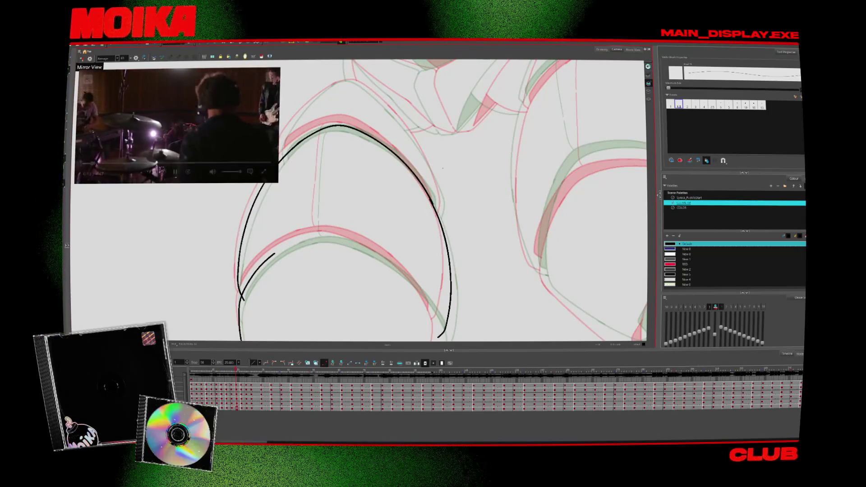
{"action": "scroll", "coordinate": [456, 197], "scroll_direction": "down", "scroll_amount": 3}
{"action": "scroll", "coordinate": [456, 196], "scroll_direction": "left", "scroll_amount": 5}
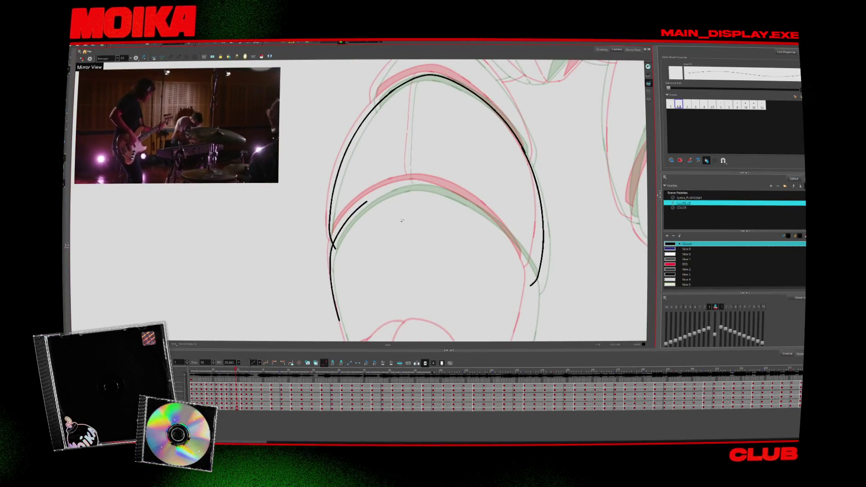
{"action": "scroll", "coordinate": [456, 196], "scroll_direction": "up", "scroll_amount": 2}
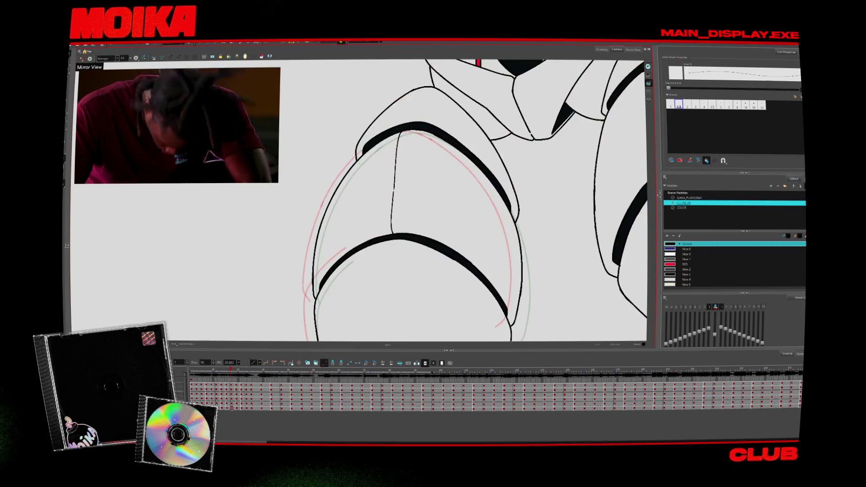
Ink black curves along the upper contour and left side, comparing neighbouring frames
{"action": "left_click_drag", "start_coordinate": [361, 172], "coordinate": [401, 98]}
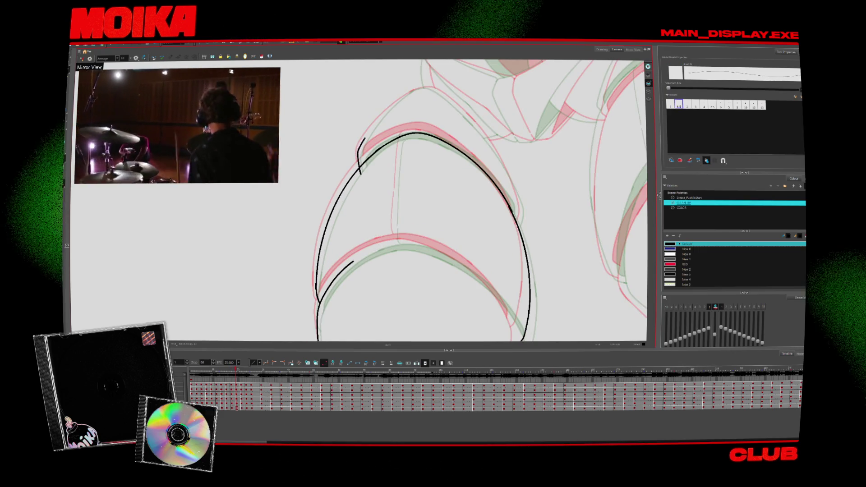
{"action": "key", "text": "period"}
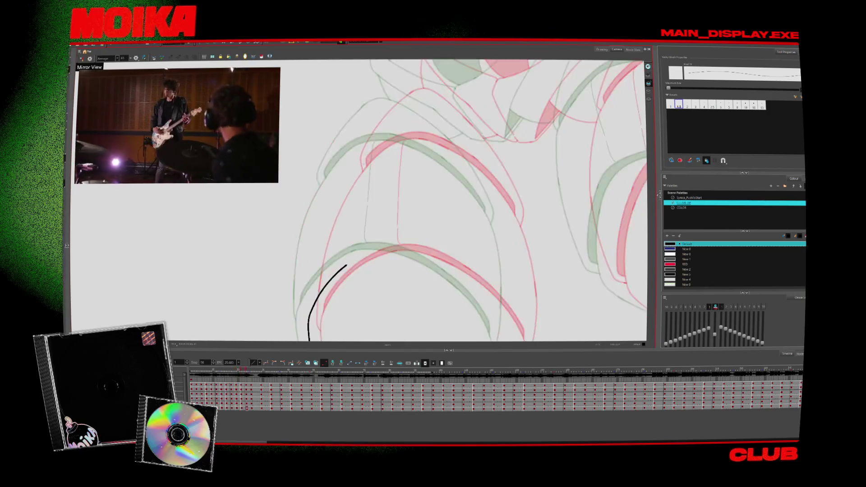
{"action": "key", "text": "comma"}
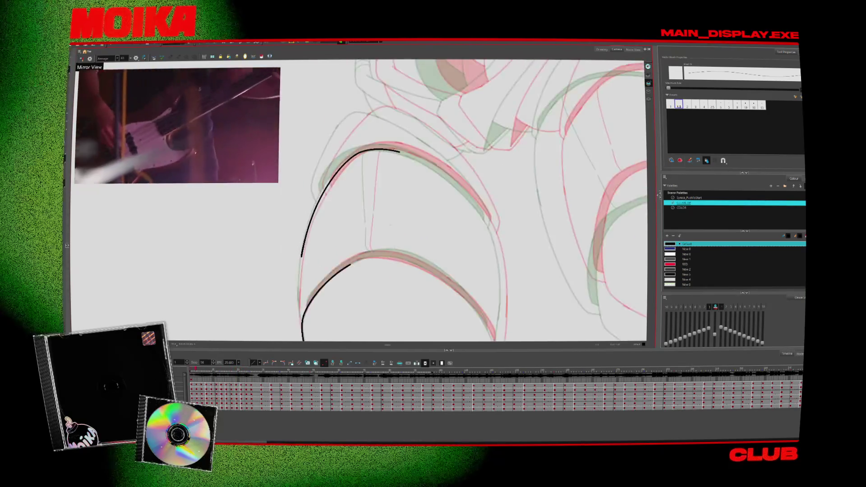
{"action": "mouse_move", "coordinate": [329, 229]}
{"action": "left_mouse_down"}
{"action": "mouse_move", "coordinate": [334, 185]}
{"action": "mouse_move", "coordinate": [365, 134]}
{"action": "left_mouse_up"}
{"action": "key", "text": "4"}
{"action": "key", "text": "period"}
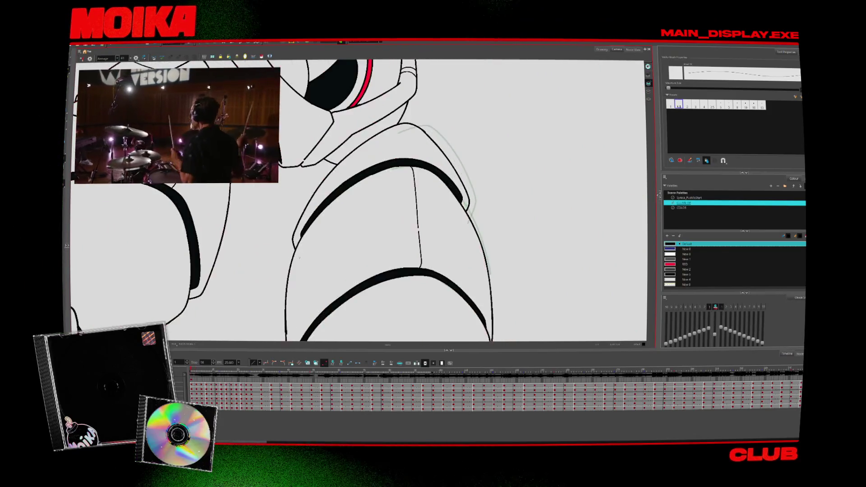
{"action": "key", "text": "comma"}
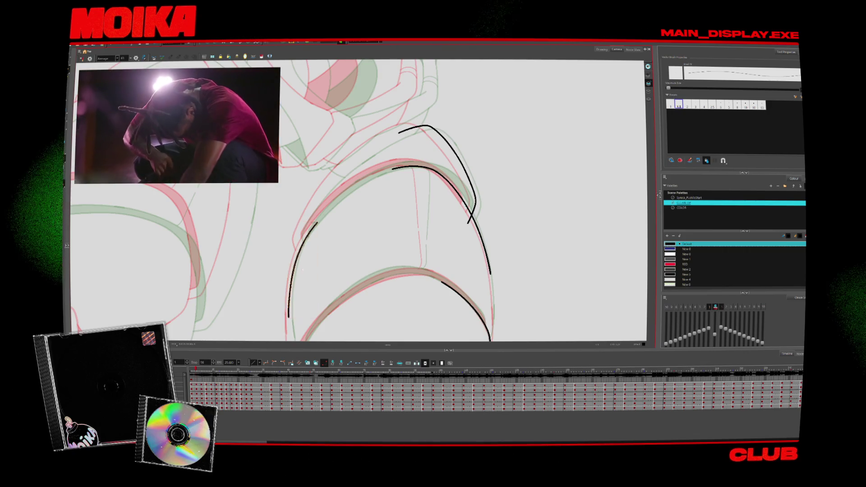
Extend the short left stroke up until it joins the top arc
{"action": "left_click_drag", "start_coordinate": [316, 223], "coordinate": [330, 206]}
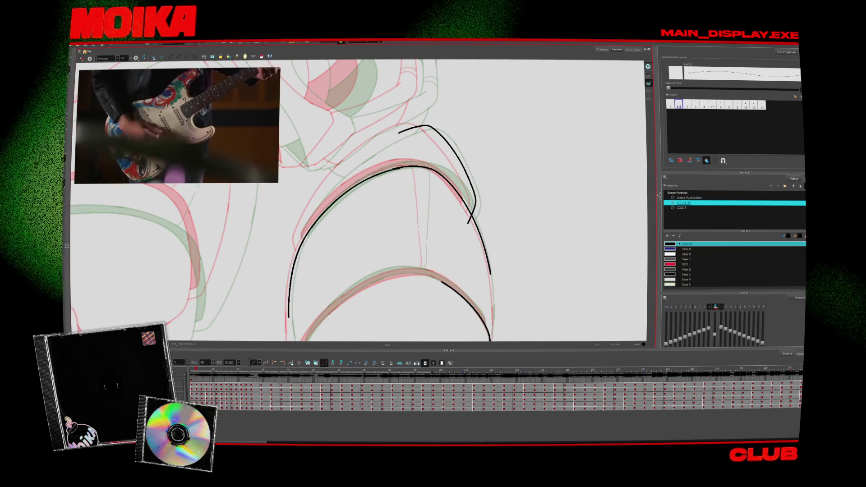
{"action": "key", "text": "period"}
{"action": "key", "text": "period"}
{"action": "scroll", "coordinate": [304, 290], "scroll_direction": "down", "scroll_amount": 2}
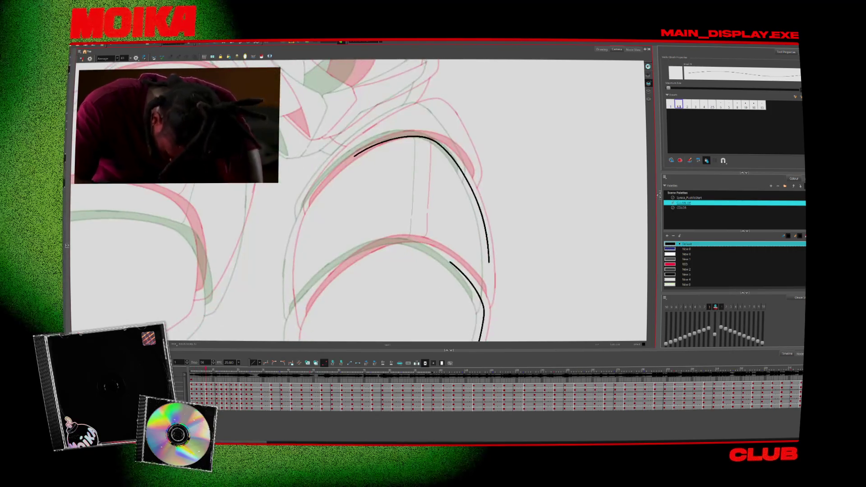
{"action": "mouse_move", "coordinate": [289, 273]}
{"action": "left_mouse_down"}
{"action": "mouse_move", "coordinate": [311, 195]}
{"action": "mouse_move", "coordinate": [354, 155]}
{"action": "left_mouse_up"}
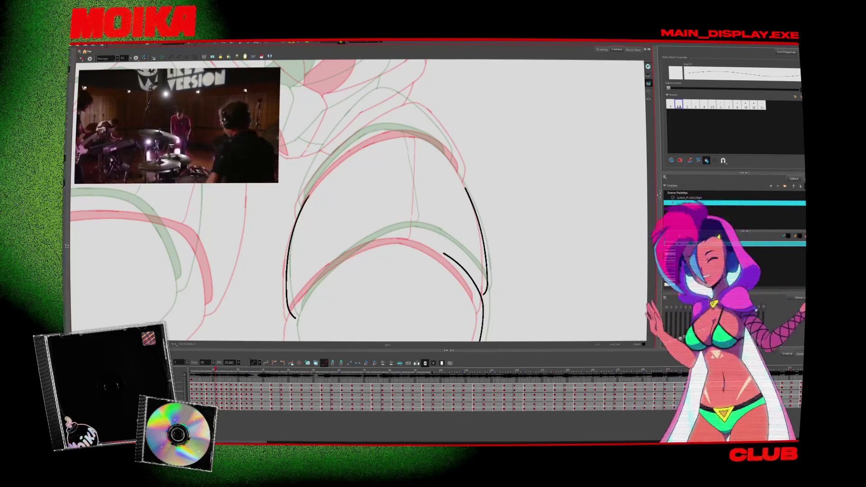
In mirrored view, extend the left arm stroke upward along the sketch and erase its overshooting piece
{"action": "key", "text": "4"}
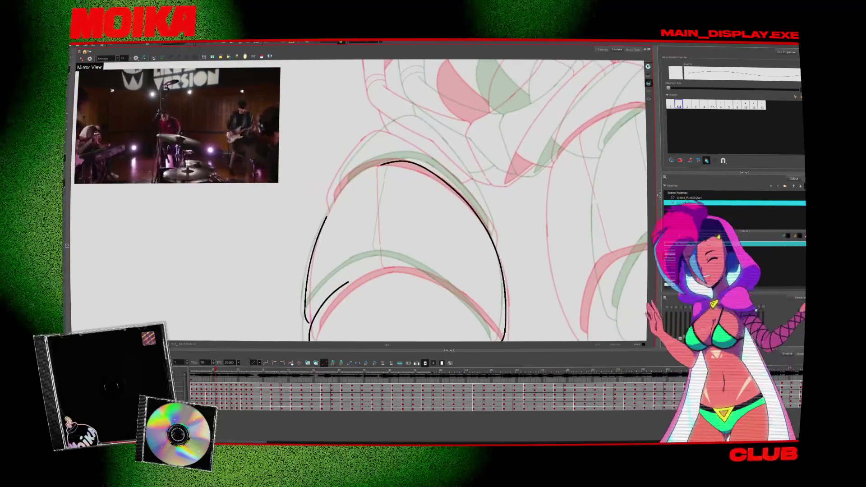
{"action": "key", "text": "period"}
{"action": "key", "text": "comma"}
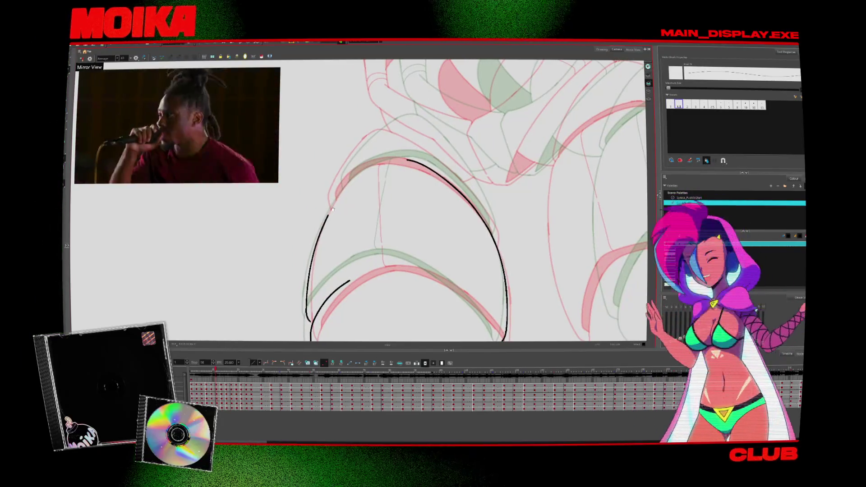
{"action": "left_click_drag", "start_coordinate": [329, 215], "coordinate": [357, 176]}
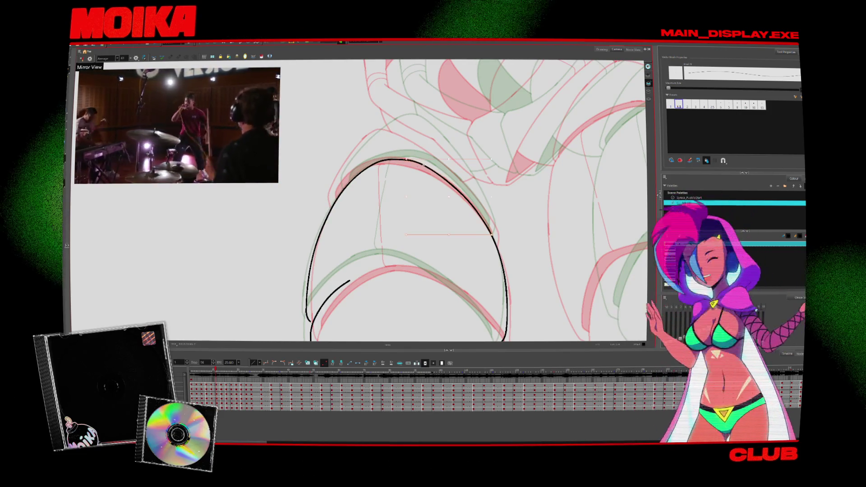
{"action": "key", "text": "4"}
{"action": "left_click_drag", "start_coordinate": [296, 199], "coordinate": [275, 212]}
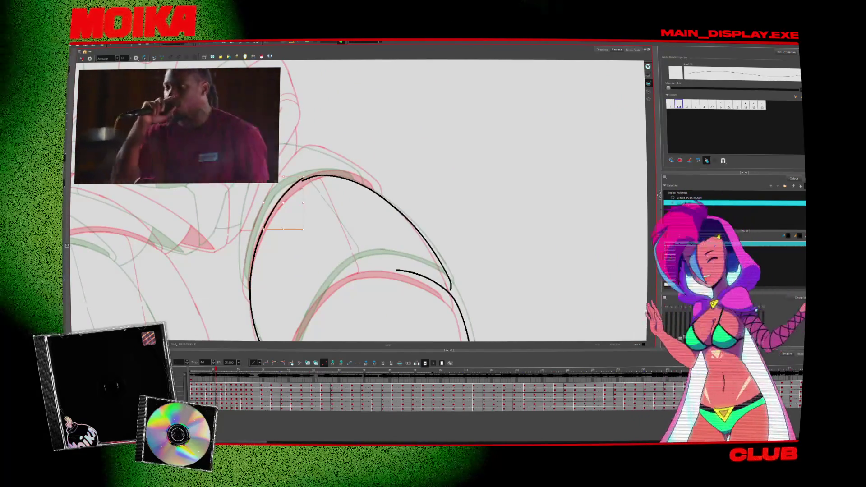
{"action": "scroll", "coordinate": [356, 199], "scroll_direction": "down", "scroll_amount": 5}
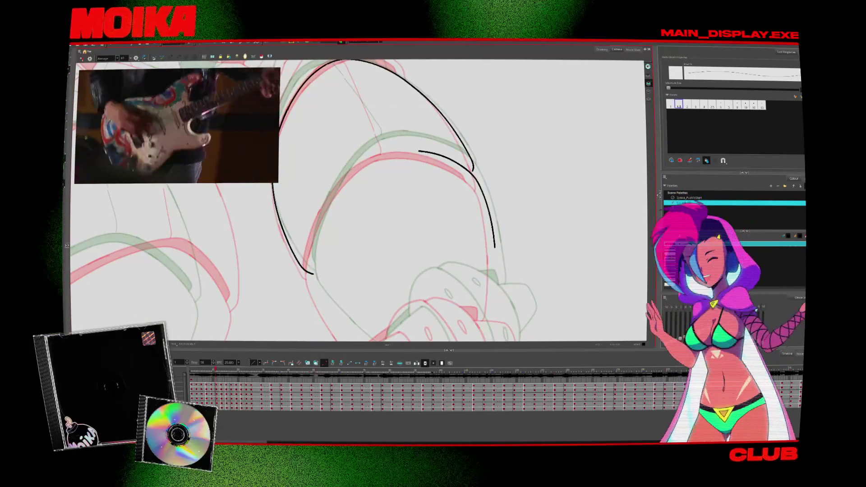
Ink the arm's inner curve, extend it up to join the arc, then compare with the next frame
{"action": "left_click_drag", "start_coordinate": [314, 246], "coordinate": [327, 308]}
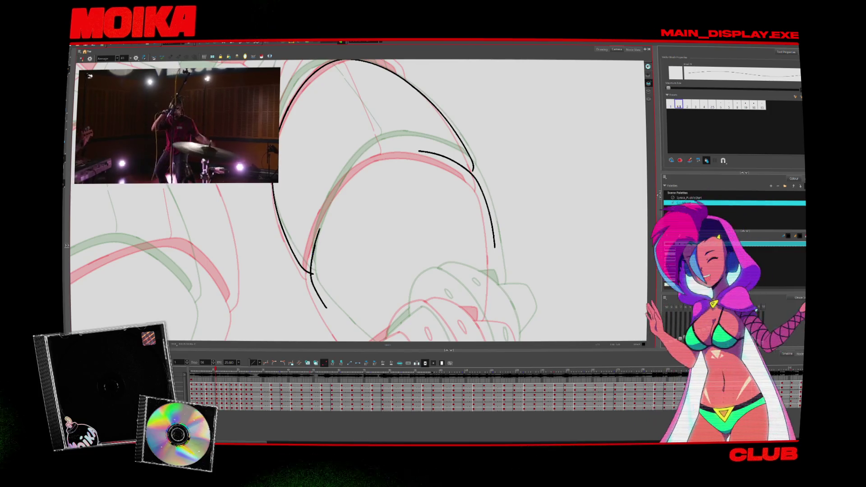
{"action": "key", "text": "4"}
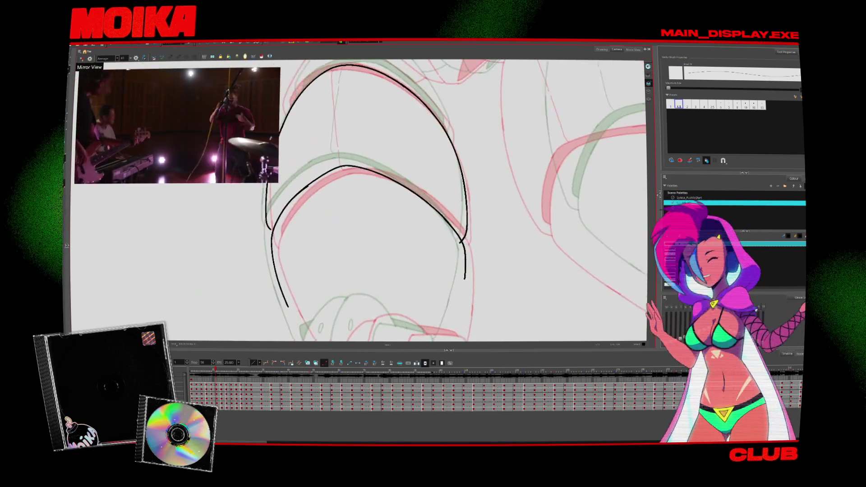
{"action": "left_click_drag", "start_coordinate": [283, 210], "coordinate": [337, 166]}
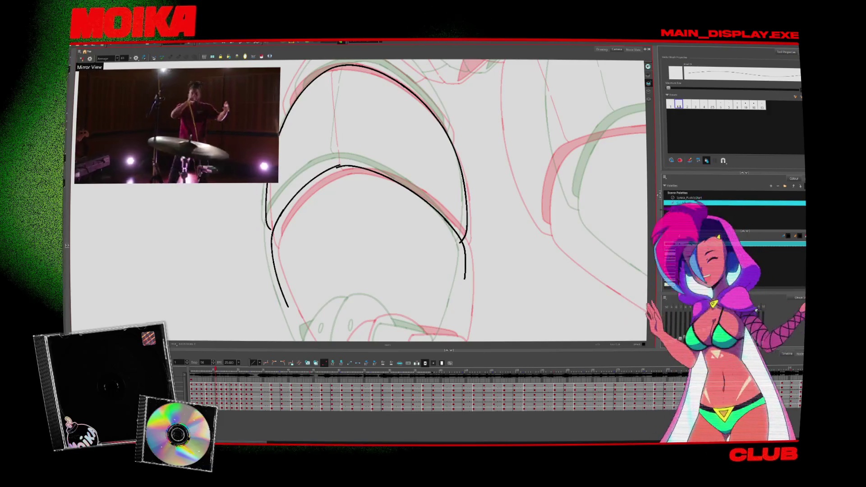
{"action": "left_click_drag", "start_coordinate": [464, 278], "coordinate": [397, 287]}
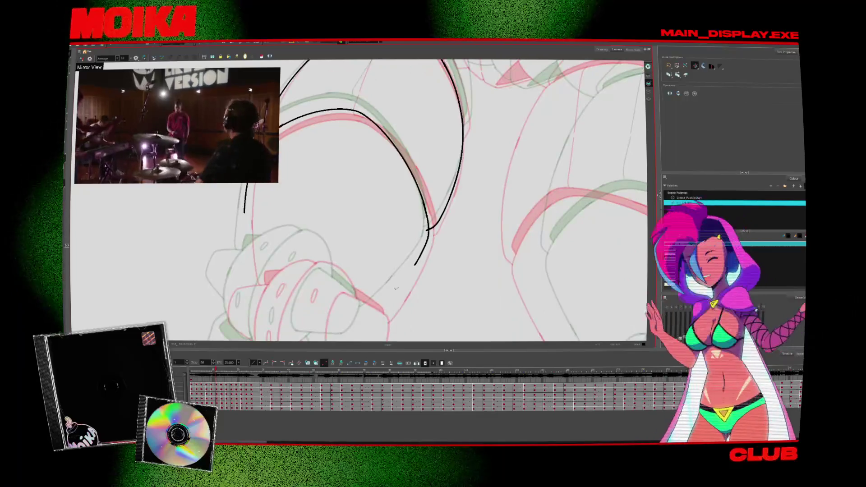
{"action": "key", "text": "alt+b"}
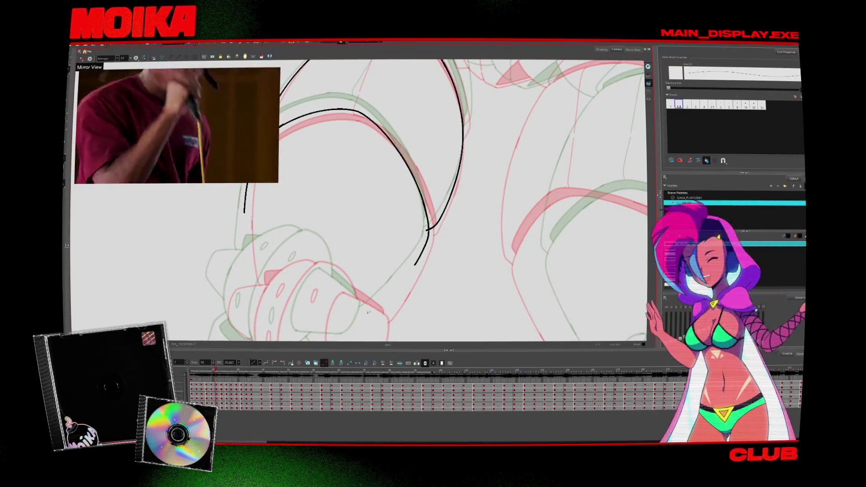
{"action": "key", "text": "period"}
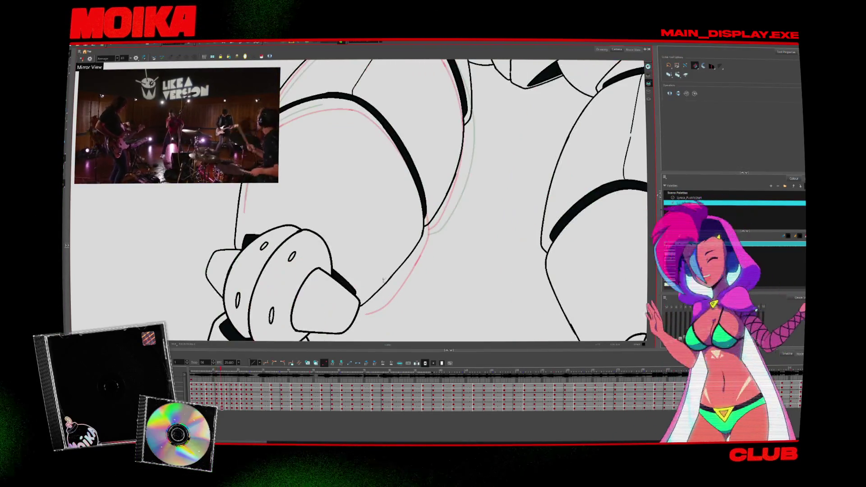
{"action": "key", "text": "period"}
Ink a stroke down toward the fist, then bridge the left arc's top to the upper stroke on the next frame
{"action": "left_click_drag", "start_coordinate": [431, 230], "coordinate": [364, 313]}
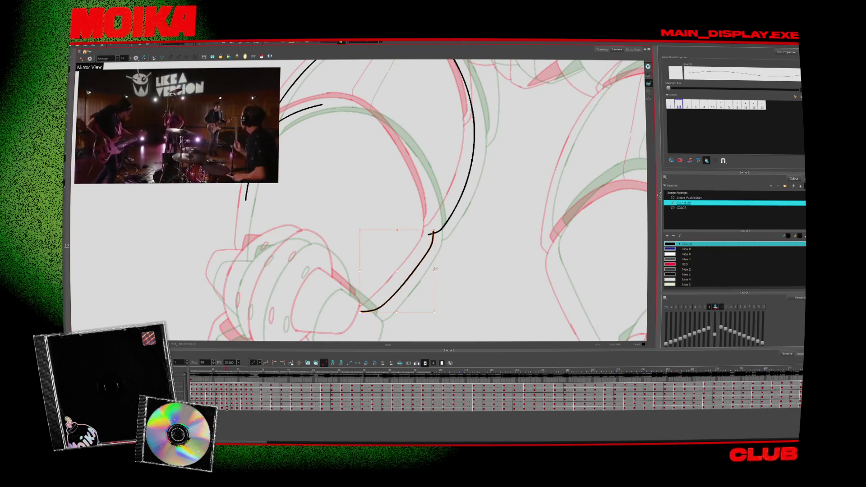
{"action": "key", "text": "period"}
{"action": "key", "text": "period"}
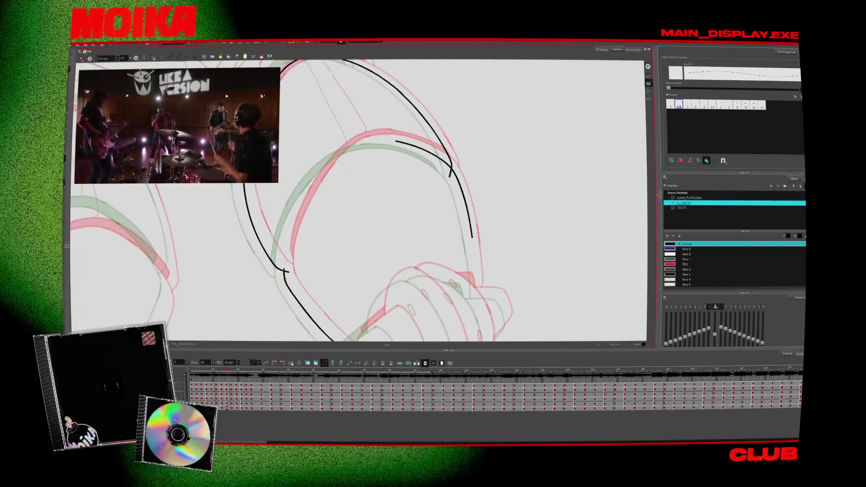
{"action": "left_click_drag", "start_coordinate": [329, 162], "coordinate": [393, 141]}
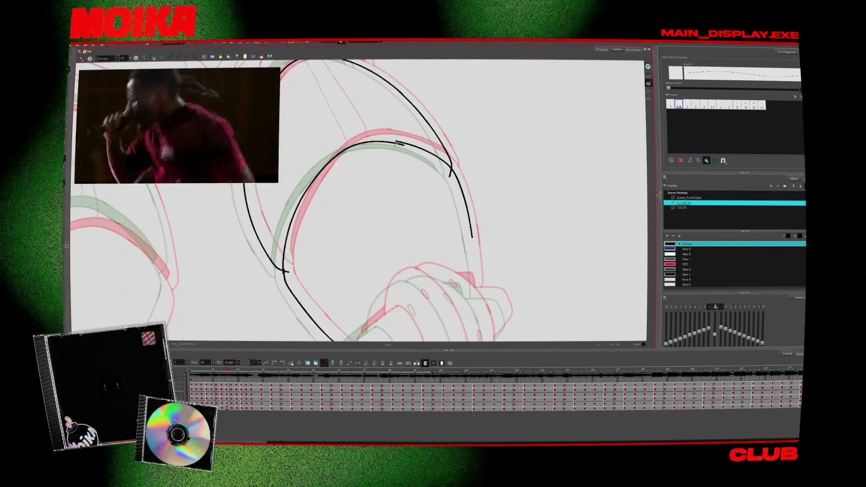
{"action": "key", "text": "period"}
{"action": "key", "text": "period"}
{"action": "key", "text": "period"}
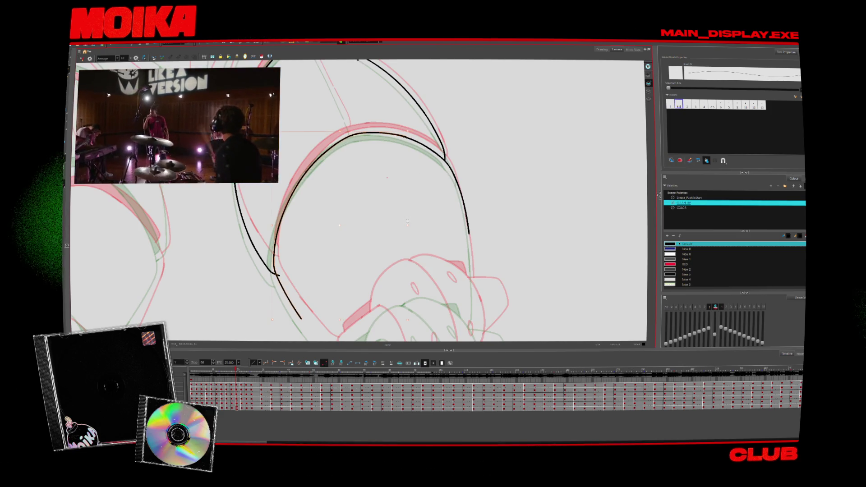
{"action": "key", "text": "period"}
{"action": "key", "text": "period"}
{"action": "key", "text": "comma"}
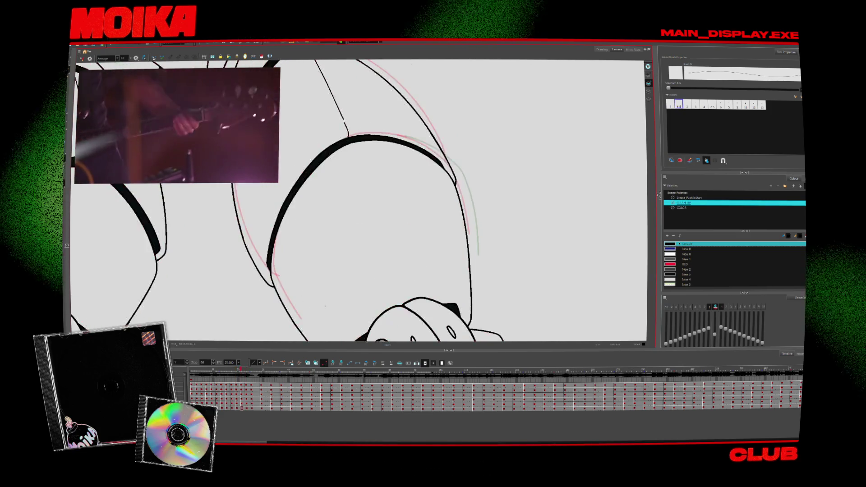
{"action": "key", "text": "period"}
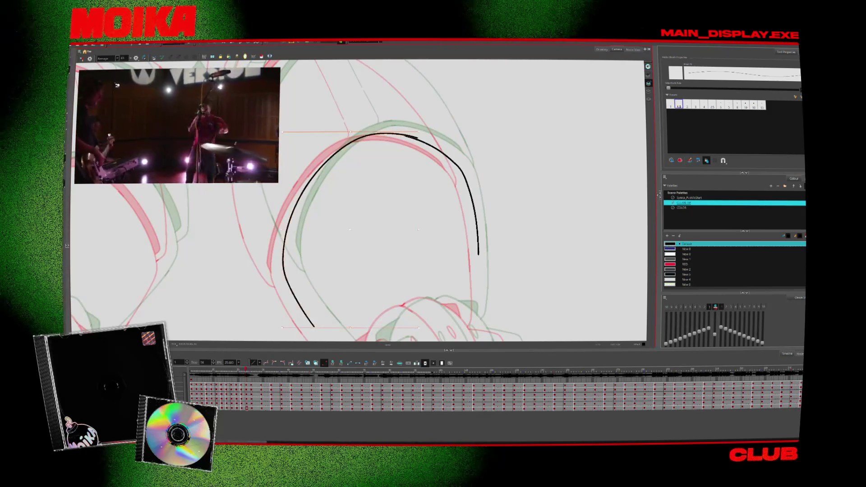
{"action": "key", "text": "period"}
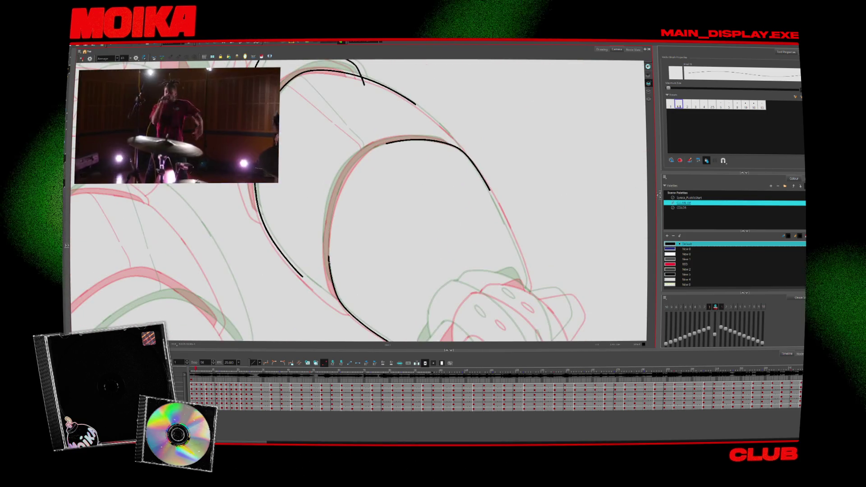
On the thick-line drawing, ink the arm's inner curve and close the gap on its left outline
{"action": "left_click_drag", "start_coordinate": [328, 264], "coordinate": [384, 143]}
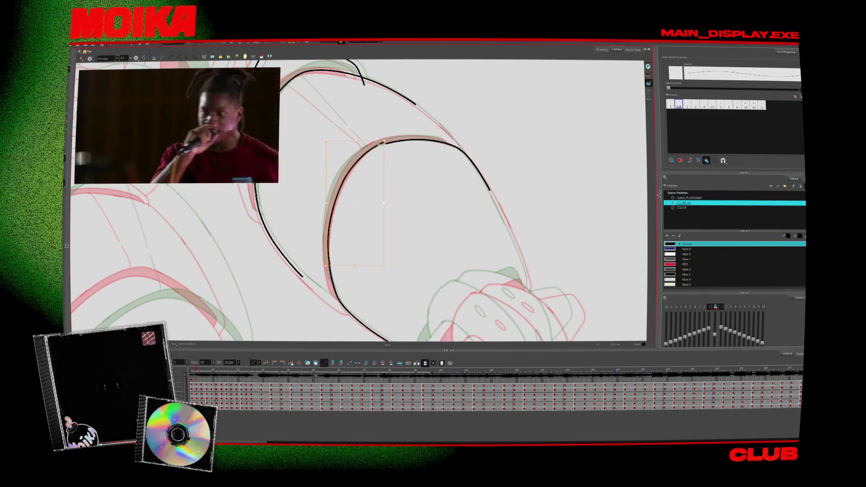
{"action": "key", "text": "Escape"}
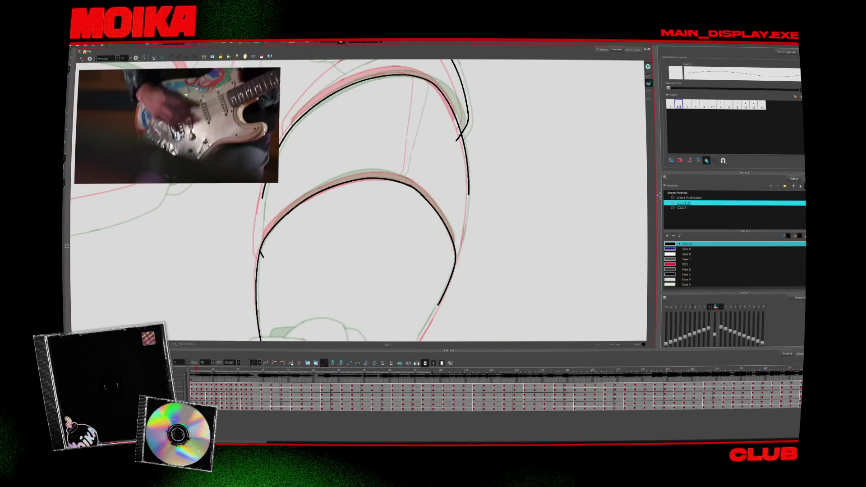
{"action": "key", "text": "4"}
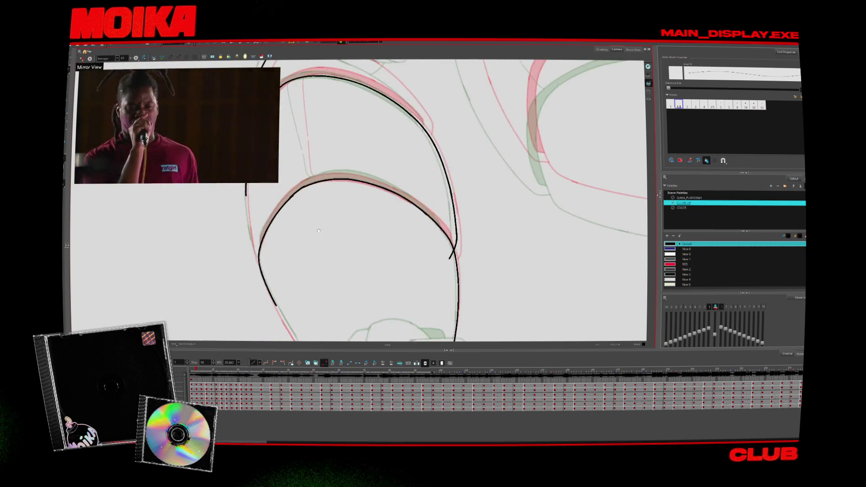
{"action": "left_click_drag", "start_coordinate": [308, 269], "coordinate": [315, 186]}
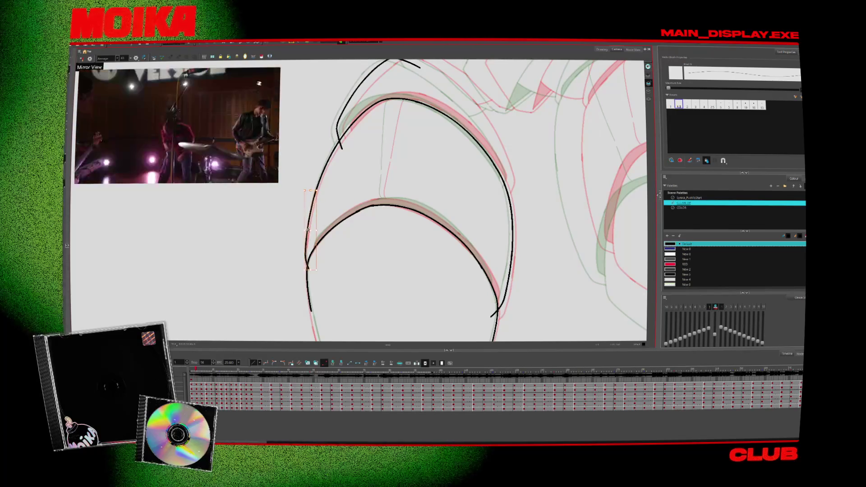
{"action": "mouse_move", "coordinate": [350, 298]}
{"action": "left_mouse_down"}
{"action": "mouse_move", "coordinate": [299, 248]}
{"action": "mouse_move", "coordinate": [304, 291]}
{"action": "mouse_move", "coordinate": [358, 183]}
{"action": "left_mouse_up"}
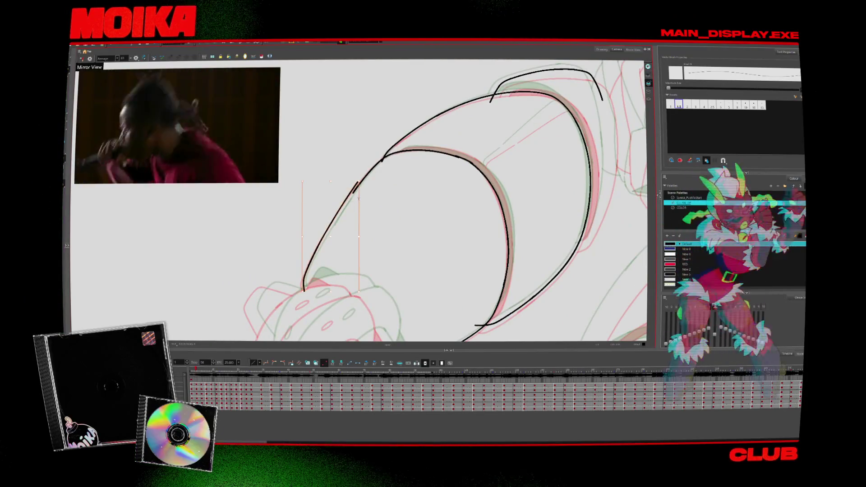
{"action": "scroll", "coordinate": [406, 194], "scroll_direction": "down", "scroll_amount": 3}
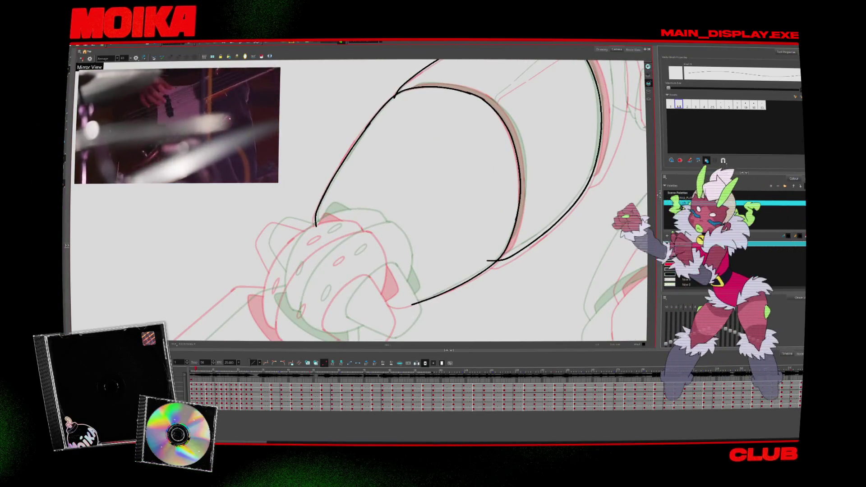
On the next rough pose, ink the arc's top and connect the upper-left arc to the lower curve
{"action": "key", "text": "period"}
{"action": "key", "text": "period"}
{"action": "key", "text": "period"}
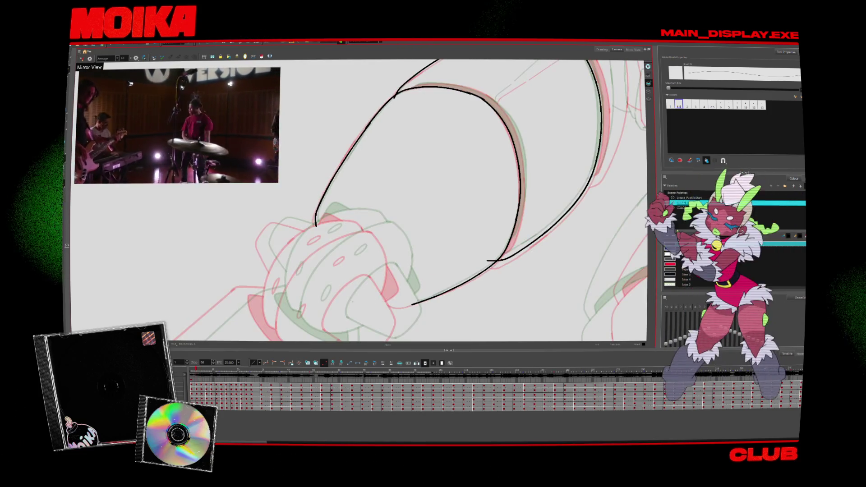
{"action": "key", "text": "period"}
{"action": "key", "text": "period"}
{"action": "key", "text": "period"}
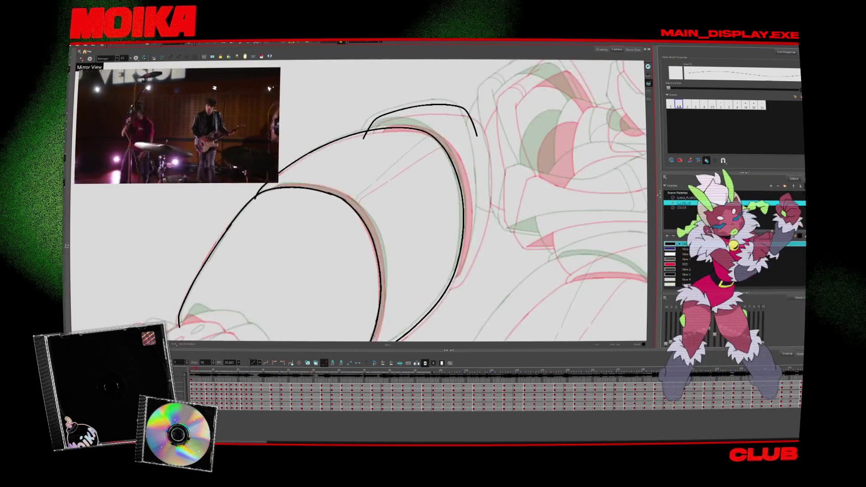
{"action": "key", "text": "period"}
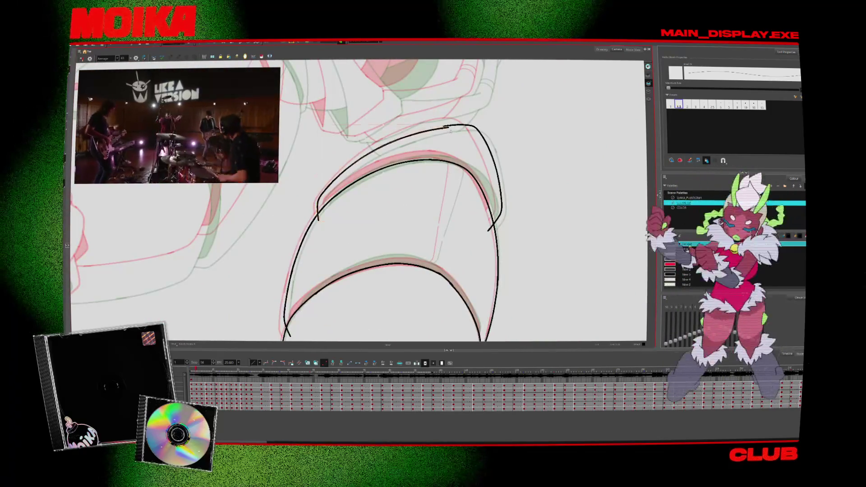
{"action": "key", "text": "period"}
{"action": "key", "text": "period"}
{"action": "mouse_move", "coordinate": [318, 216]}
{"action": "left_mouse_down"}
{"action": "mouse_move", "coordinate": [422, 137]}
{"action": "mouse_move", "coordinate": [399, 296]}
{"action": "mouse_move", "coordinate": [420, 325]}
{"action": "left_mouse_up"}
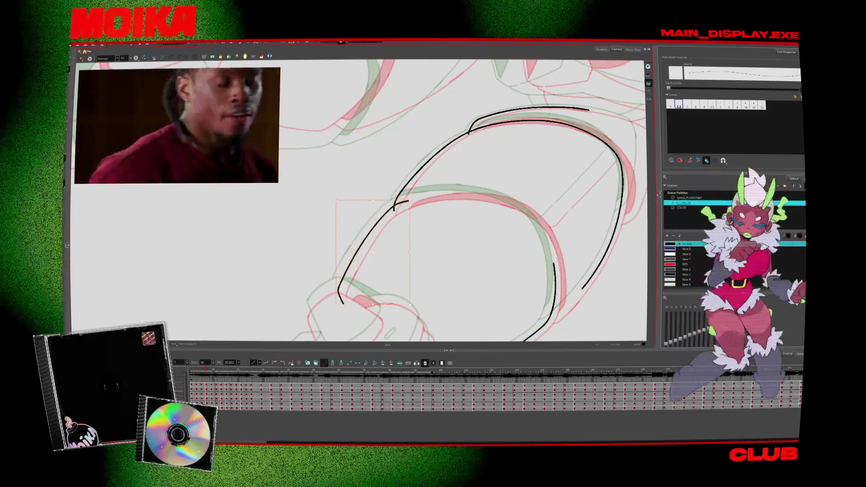
{"action": "left_click_drag", "start_coordinate": [419, 203], "coordinate": [397, 185]}
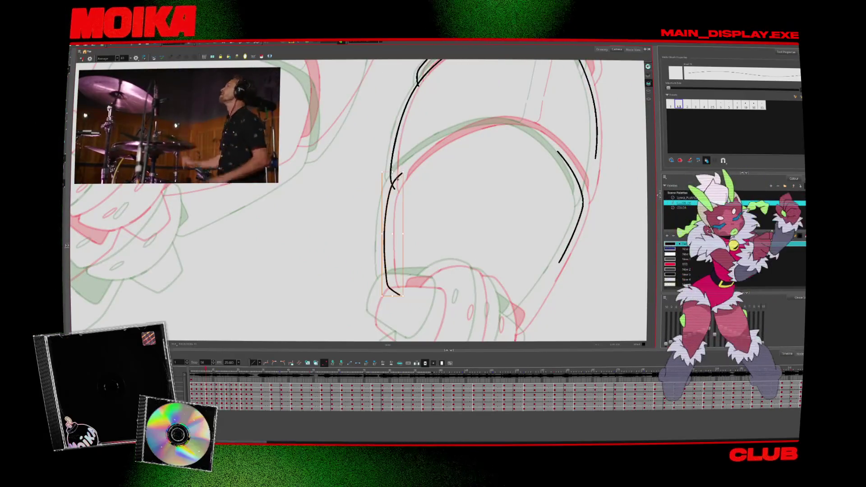
{"action": "key", "text": "alt+b"}
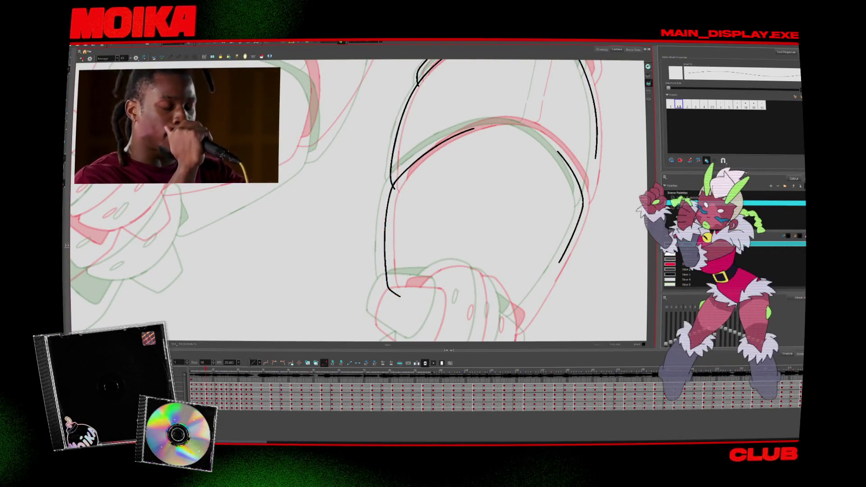
{"action": "left_click_drag", "start_coordinate": [495, 142], "coordinate": [427, 297]}
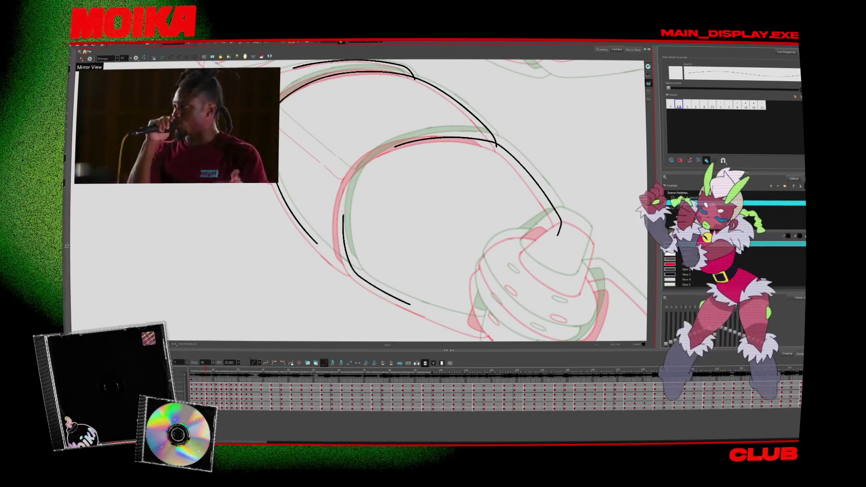
{"action": "left_click_drag", "start_coordinate": [427, 298], "coordinate": [393, 253]}
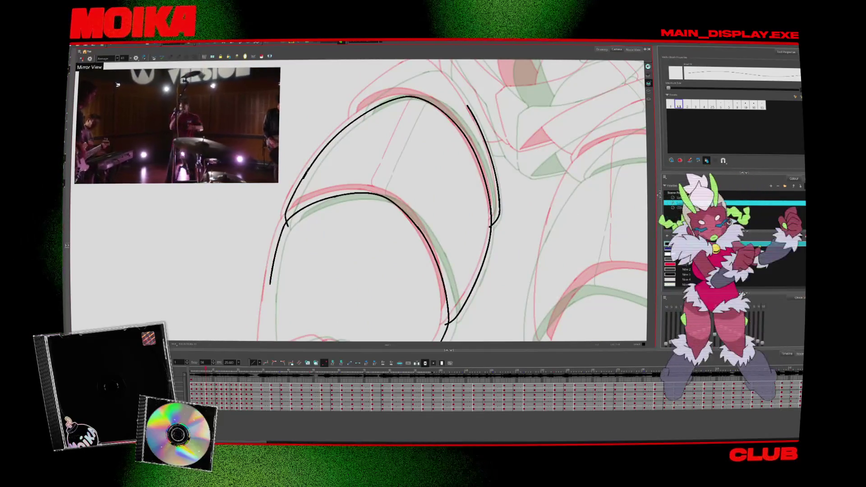
{"action": "left_click_drag", "start_coordinate": [307, 170], "coordinate": [285, 224]}
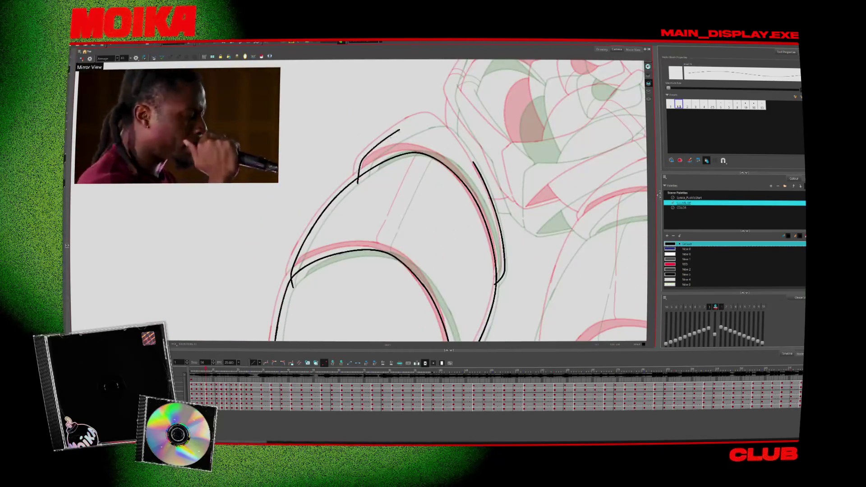
Ink strokes up the arm outline and join the left stroke to the top arc's apex
{"action": "mouse_move", "coordinate": [359, 180]}
{"action": "left_mouse_down"}
{"action": "mouse_move", "coordinate": [381, 147]}
{"action": "mouse_move", "coordinate": [414, 126]}
{"action": "left_mouse_up"}
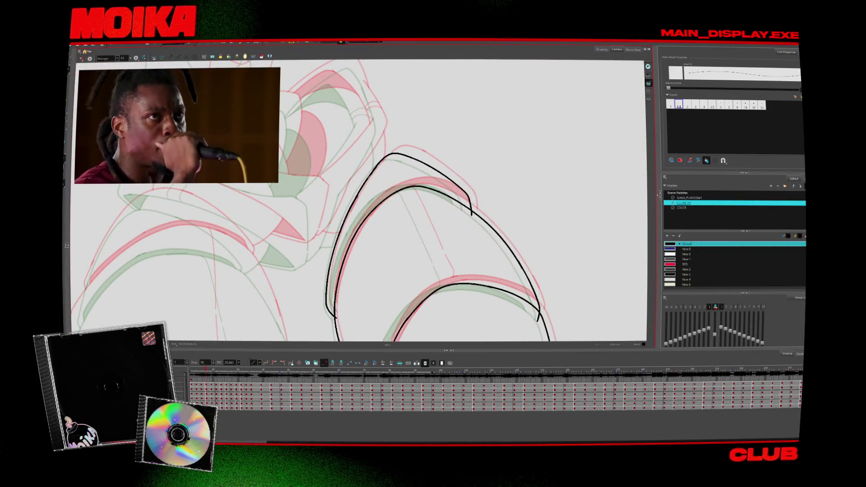
{"action": "key", "text": "alt+e"}
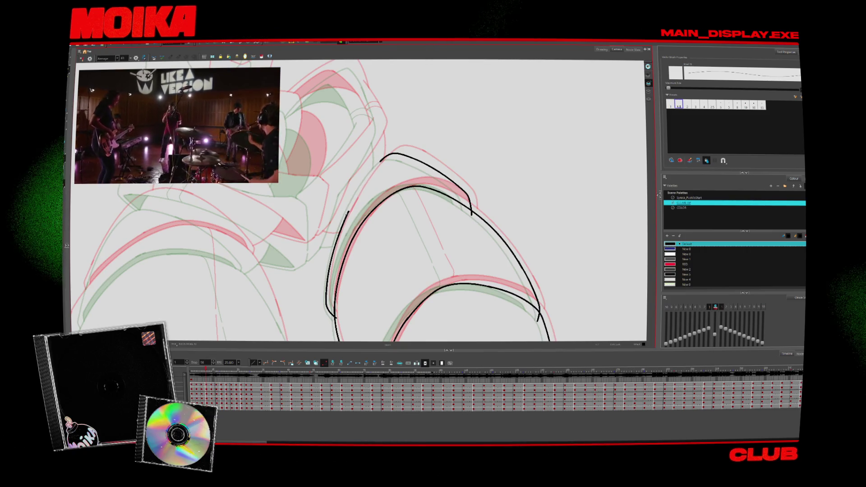
{"action": "left_click_drag", "start_coordinate": [349, 212], "coordinate": [387, 155]}
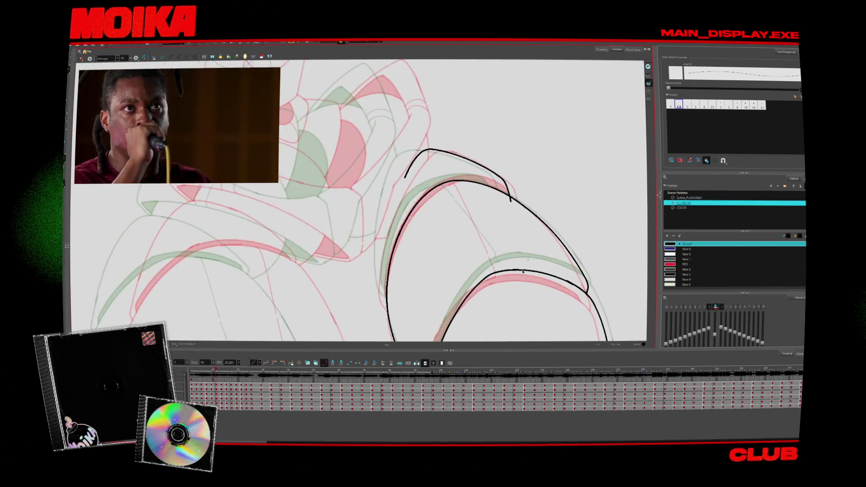
{"action": "left_click_drag", "start_coordinate": [307, 303], "coordinate": [406, 215]}
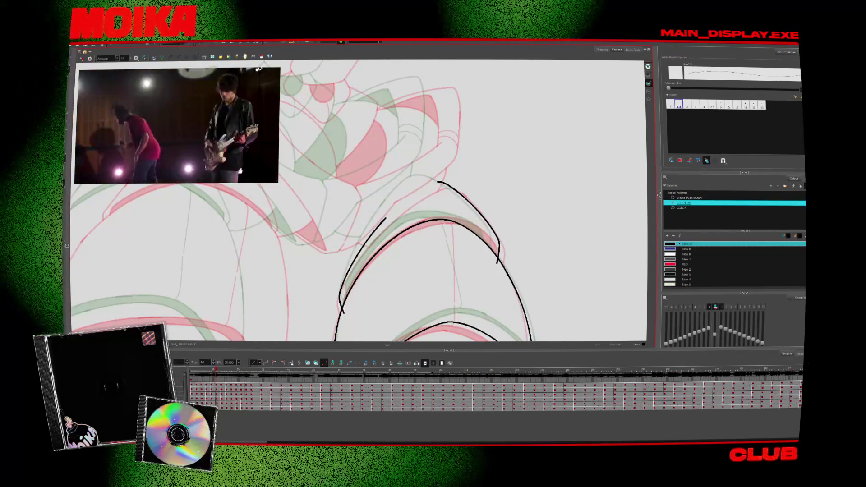
{"action": "left_click_drag", "start_coordinate": [386, 219], "coordinate": [438, 182]}
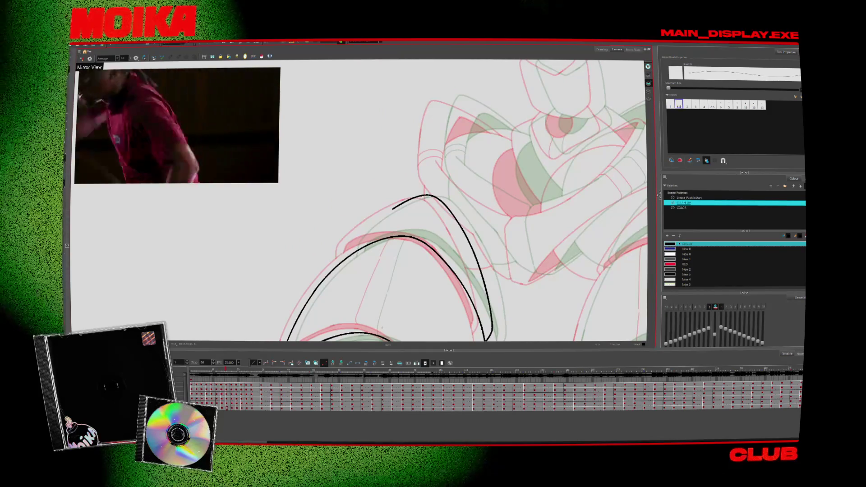
On a later frame, erase the black arc's top and bridge the gap at its top-left
{"action": "key", "text": "period"}
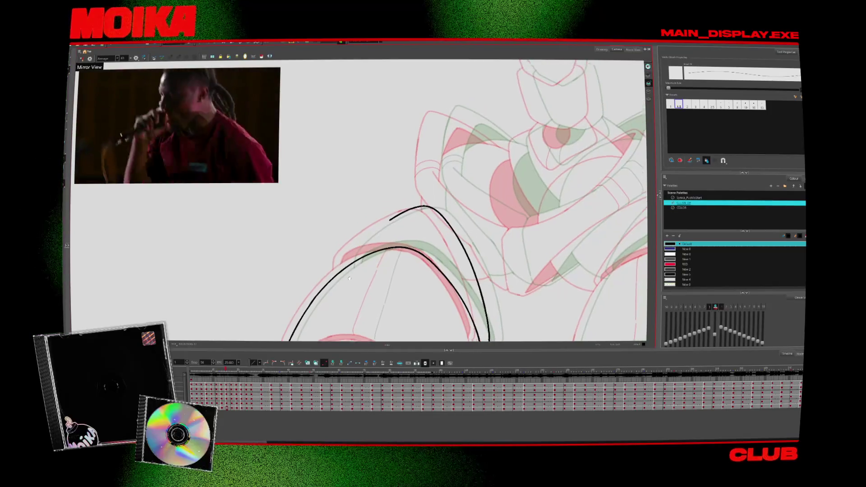
{"action": "key", "text": "period"}
{"action": "key", "text": "period"}
{"action": "key", "text": "period"}
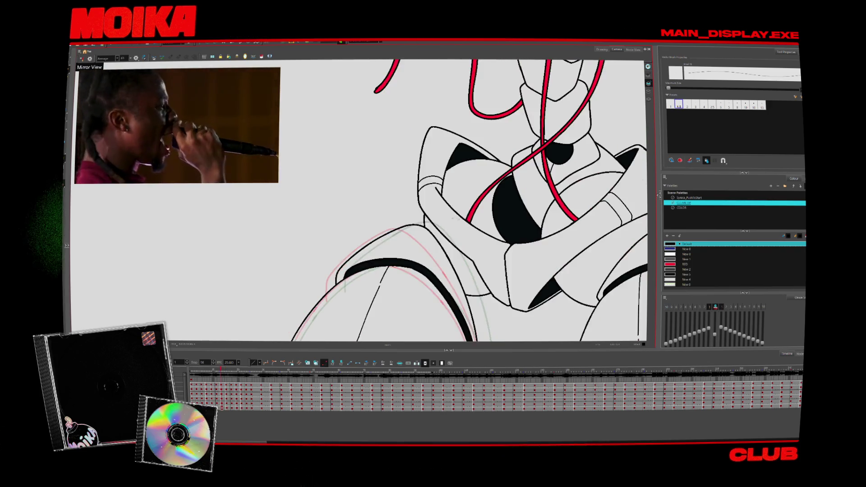
{"action": "mouse_move", "coordinate": [400, 231]}
{"action": "left_mouse_down"}
{"action": "mouse_move", "coordinate": [437, 224]}
{"action": "mouse_move", "coordinate": [445, 232]}
{"action": "left_mouse_up"}
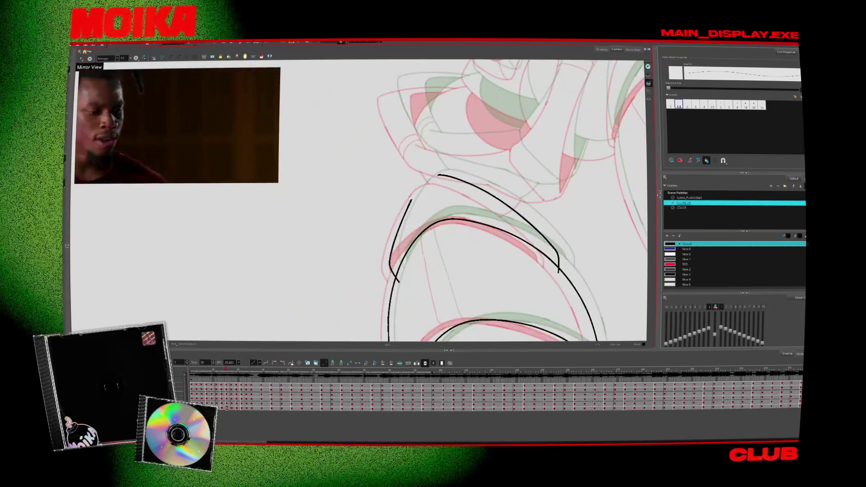
{"action": "left_click_drag", "start_coordinate": [414, 193], "coordinate": [436, 175]}
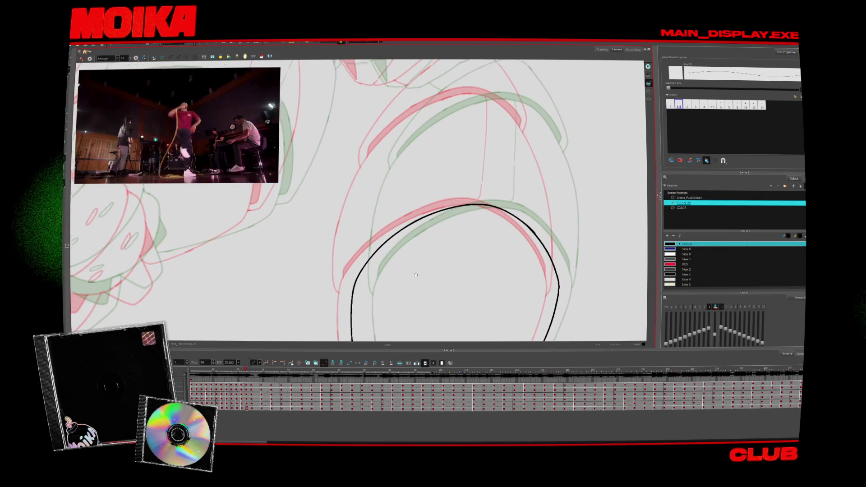
Ink the arm outline and its curved outer line on the next drawing frames
{"action": "mouse_move", "coordinate": [355, 297]}
{"action": "left_mouse_down"}
{"action": "mouse_move", "coordinate": [349, 282]}
{"action": "mouse_move", "coordinate": [359, 199]}
{"action": "left_mouse_up"}
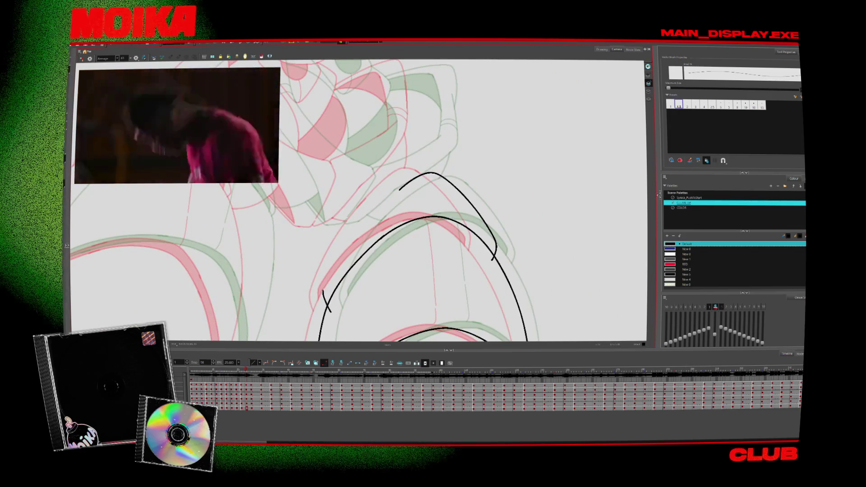
{"action": "left_click_drag", "start_coordinate": [416, 177], "coordinate": [331, 309]}
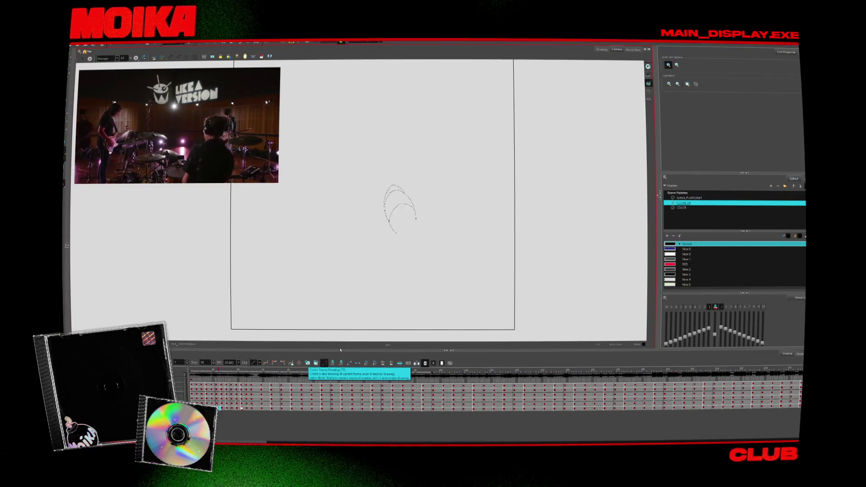
Close the floating music video window, set the Stop frame to 24, and play the animation through
{"action": "left_click", "coordinate": [246, 371]}
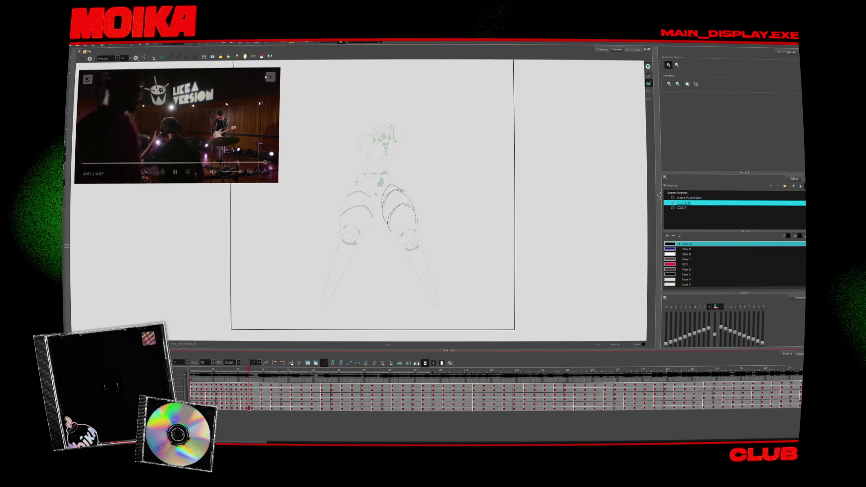
{"action": "left_click", "coordinate": [271, 77]}
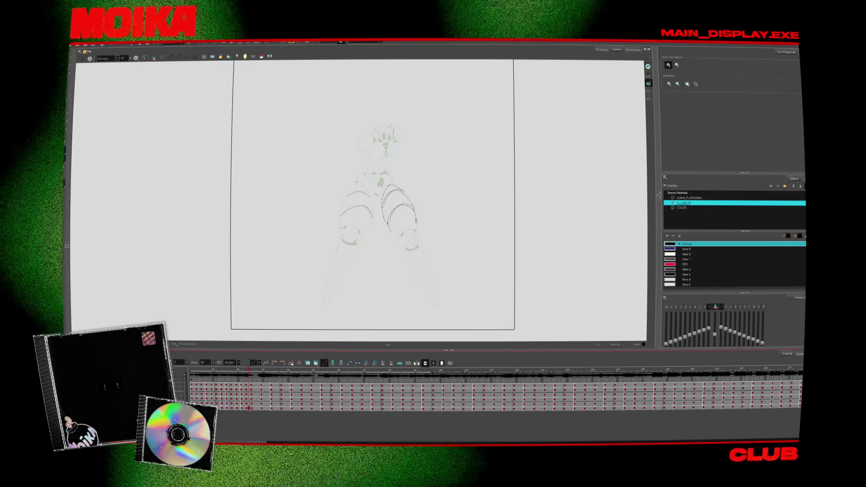
{"action": "mouse_move", "coordinate": [275, 3]}
{"action": "left_mouse_down"}
{"action": "mouse_move", "coordinate": [291, 51]}
{"action": "mouse_move", "coordinate": [235, 0]}
{"action": "left_mouse_up"}
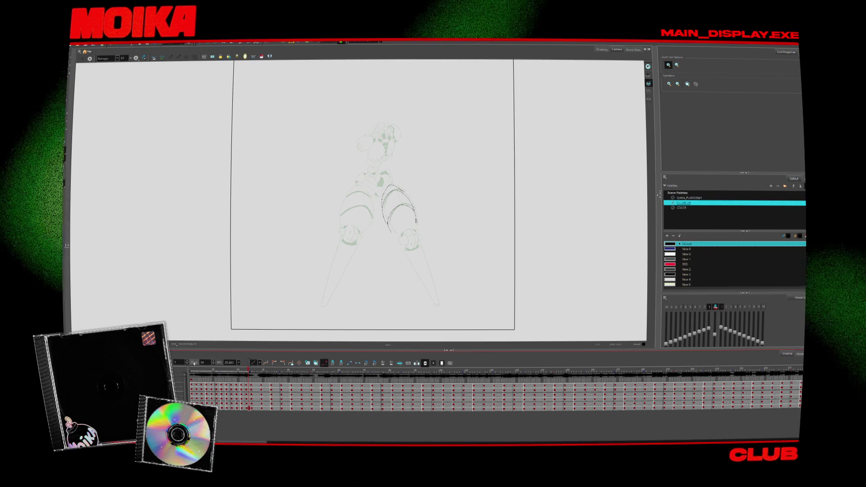
{"action": "type", "text": "24"}
{"action": "key", "text": "Return"}
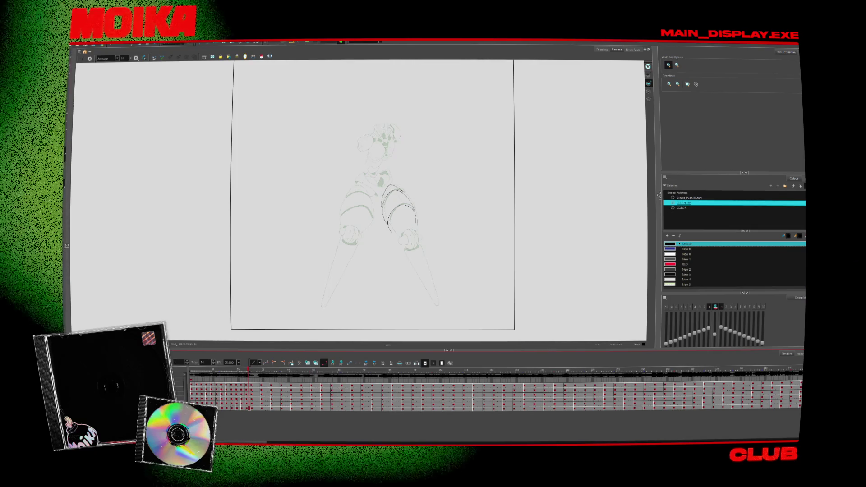
{"action": "key", "text": "Return"}
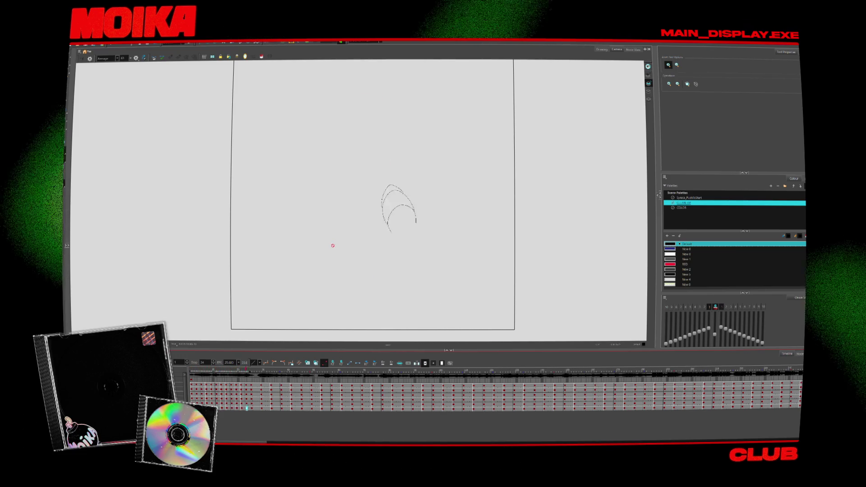
{"action": "key", "text": "Return"}
{"action": "scroll", "coordinate": [436, 300], "scroll_direction": "up", "scroll_amount": 4}
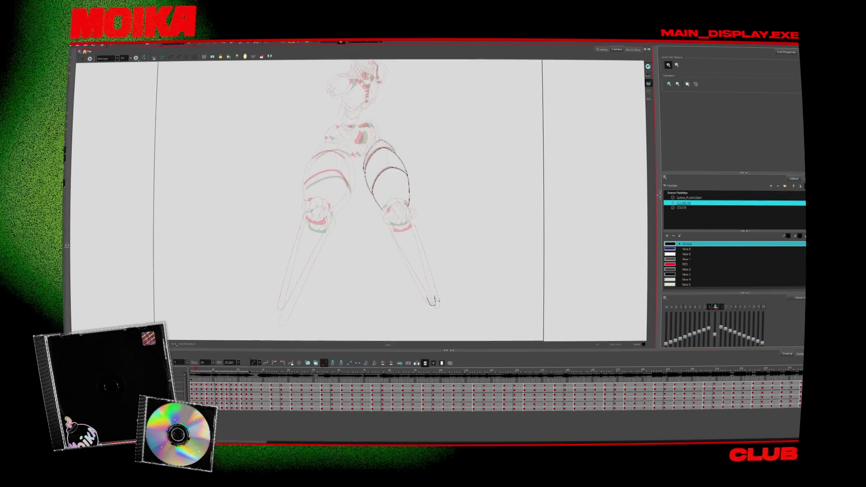
Ink the rounded tip of the right leg and play back to check it
{"action": "scroll", "coordinate": [437, 300], "scroll_direction": "up", "scroll_amount": 2}
{"action": "key", "text": "Return"}
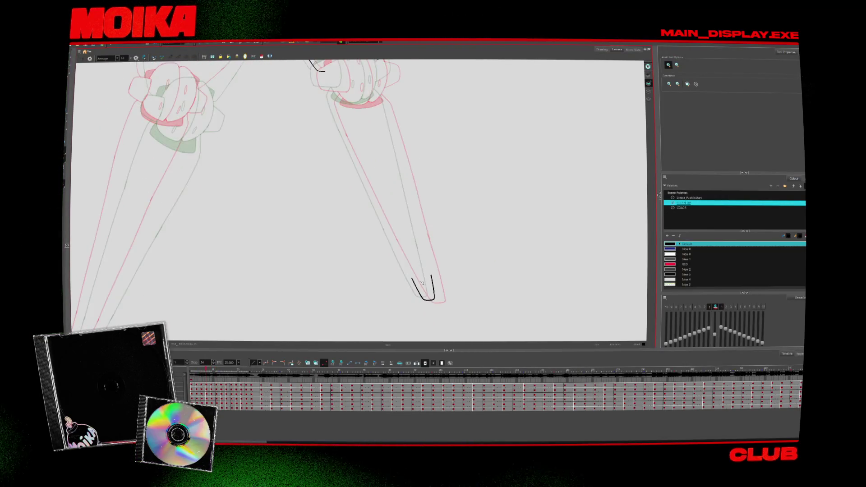
{"action": "key", "text": "alt+b"}
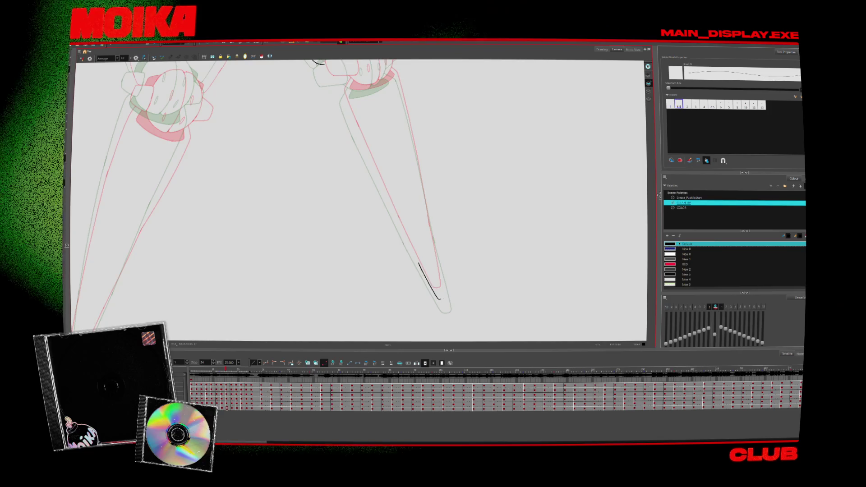
{"action": "mouse_move", "coordinate": [422, 275]}
{"action": "left_mouse_down"}
{"action": "mouse_move", "coordinate": [440, 309]}
{"action": "mouse_move", "coordinate": [457, 312]}
{"action": "mouse_move", "coordinate": [441, 250]}
{"action": "left_mouse_up"}
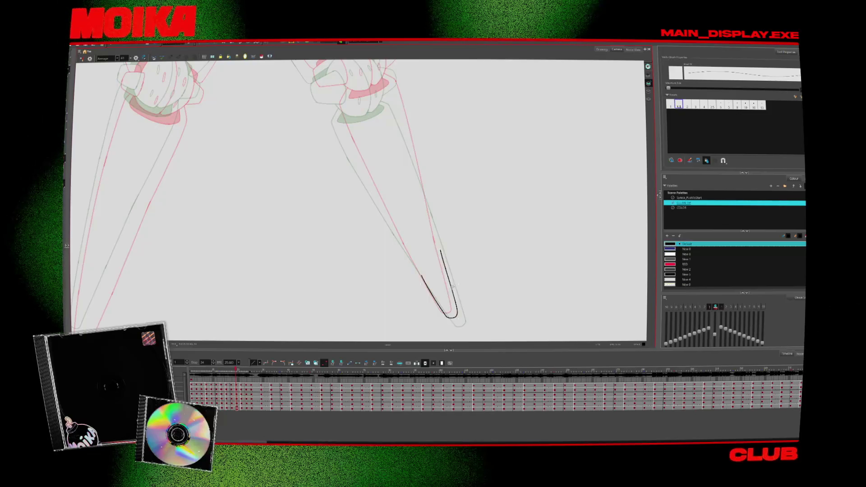
{"action": "key", "text": "Return"}
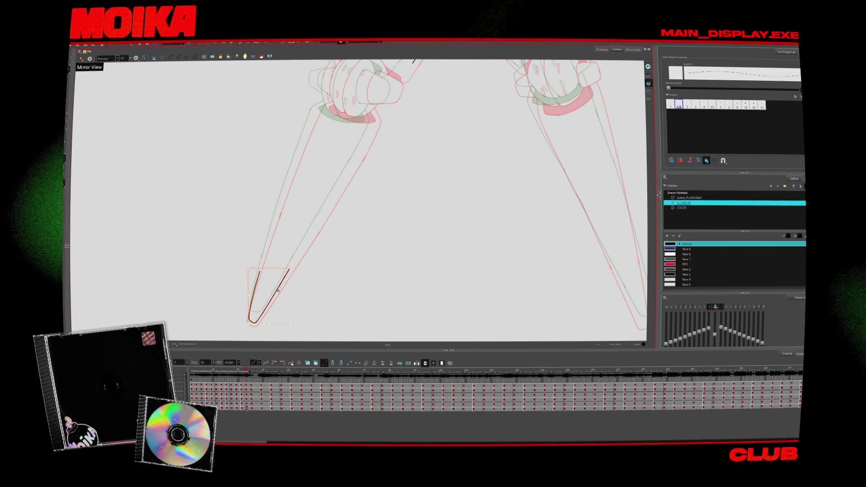
Replace the left leg tip's ink with a shorter line and step through the frames
{"action": "key", "text": "Delete"}
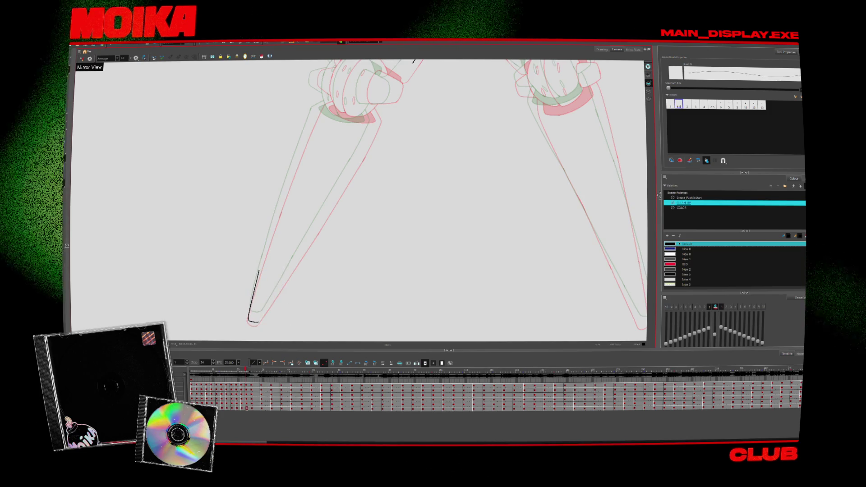
{"action": "key", "text": "ctrl+z"}
{"action": "left_click_drag", "start_coordinate": [256, 279], "coordinate": [249, 312]}
{"action": "scroll", "coordinate": [285, 311], "scroll_direction": "up", "scroll_amount": 3}
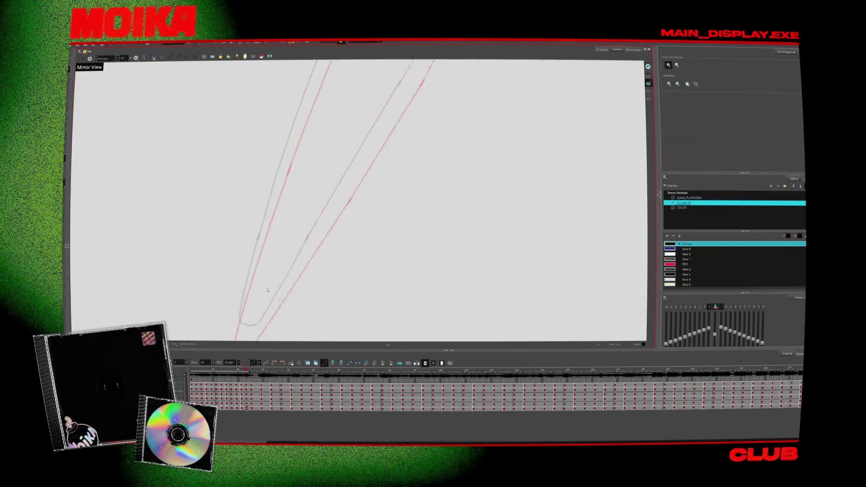
{"action": "scroll", "coordinate": [504, 167], "scroll_direction": "down", "scroll_amount": 2}
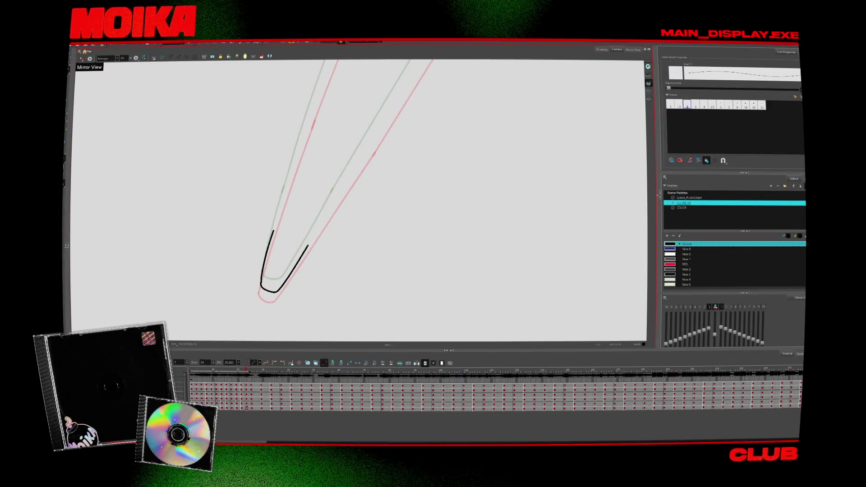
{"action": "key", "text": "alt+z"}
{"action": "scroll", "coordinate": [422, 218], "scroll_direction": "down", "scroll_amount": 5}
{"action": "key", "text": "Return"}
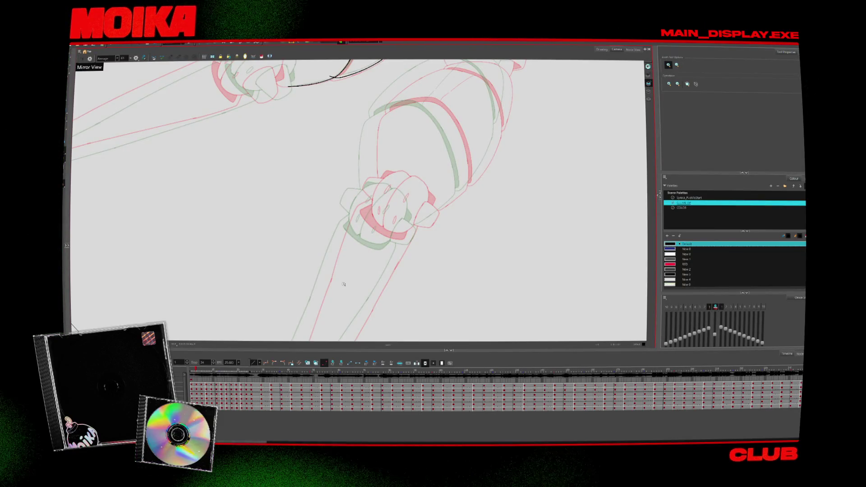
{"action": "key", "text": "alt+b"}
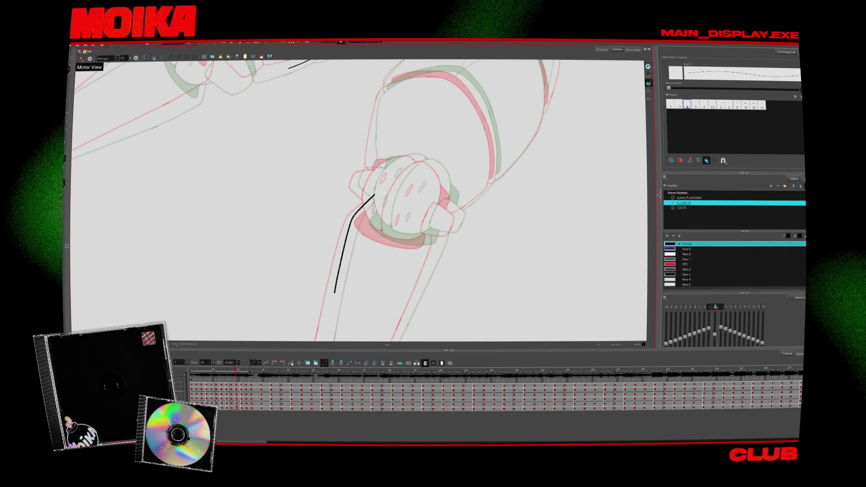
Ink the lower leg edge below the knee, adjusting it with undo while comparing earlier frames
{"action": "left_click_drag", "start_coordinate": [383, 190], "coordinate": [346, 280]}
{"action": "mouse_move", "coordinate": [399, 271]}
{"action": "left_mouse_down"}
{"action": "mouse_move", "coordinate": [410, 259]}
{"action": "mouse_move", "coordinate": [382, 262]}
{"action": "mouse_move", "coordinate": [366, 248]}
{"action": "mouse_move", "coordinate": [379, 295]}
{"action": "left_mouse_up"}
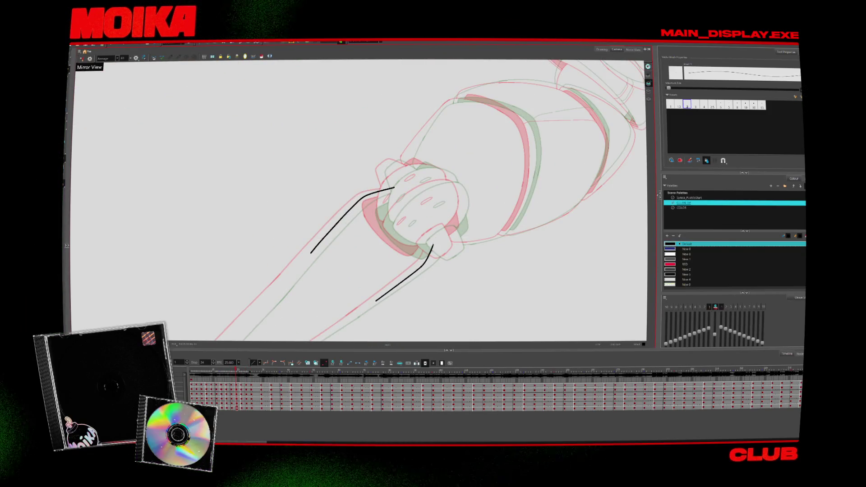
{"action": "key", "text": "ctrl+z"}
{"action": "key", "text": "comma"}
{"action": "key", "text": "comma"}
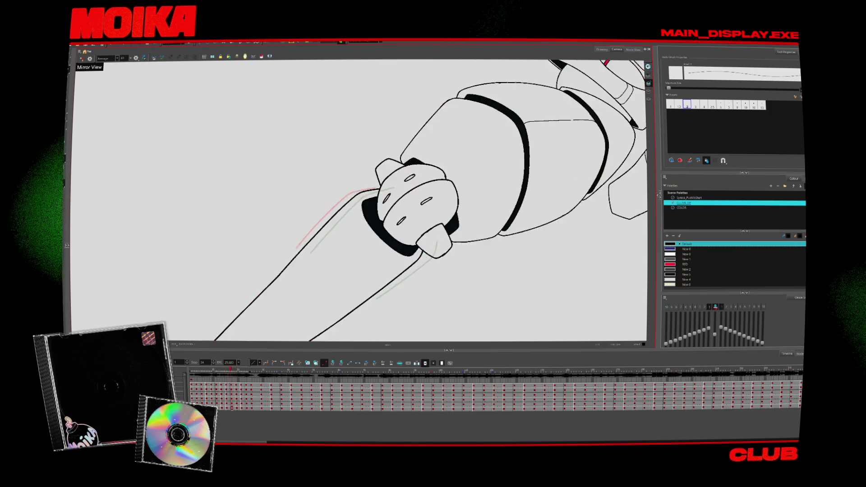
{"action": "key", "text": "comma"}
{"action": "key", "text": "comma"}
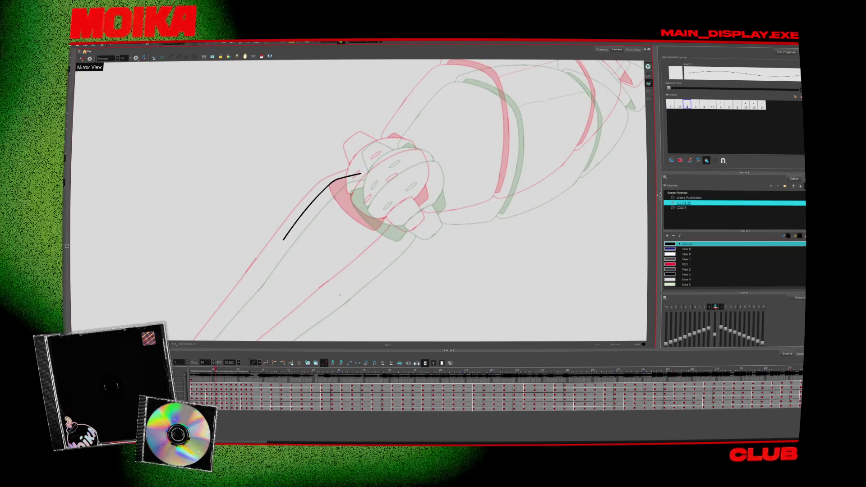
{"action": "key", "text": "comma"}
{"action": "key", "text": "comma"}
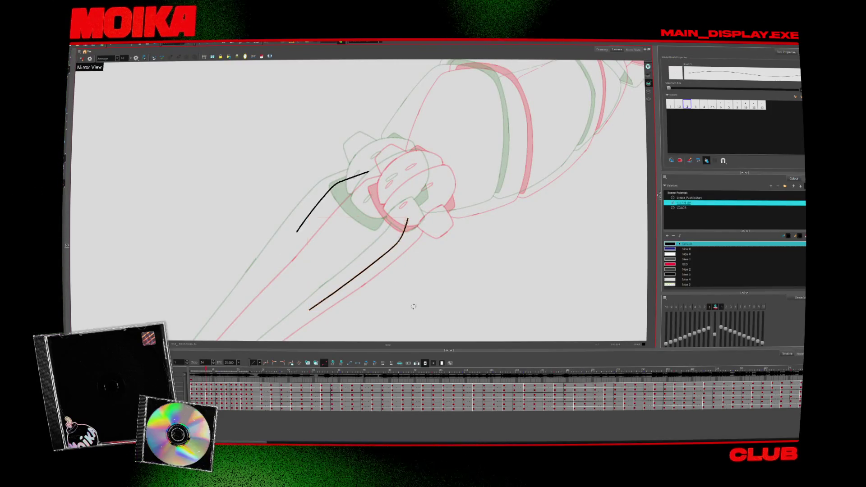
{"action": "left_click_drag", "start_coordinate": [413, 308], "coordinate": [387, 258]}
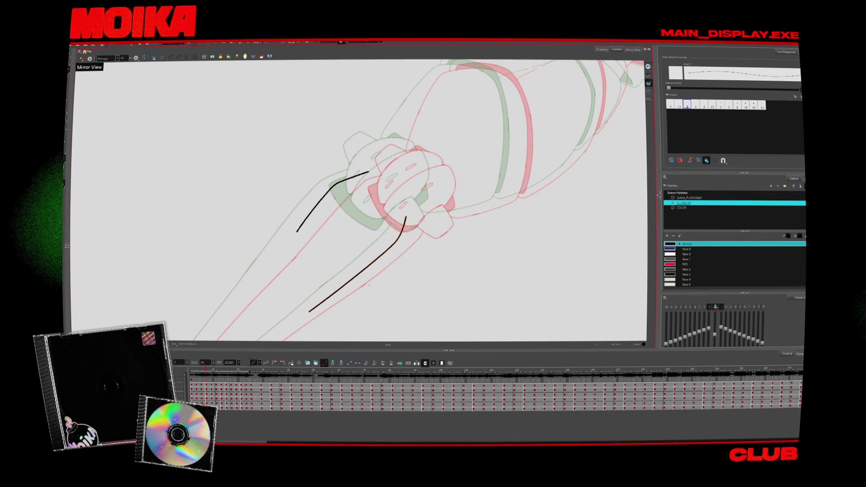
{"action": "key", "text": "comma"}
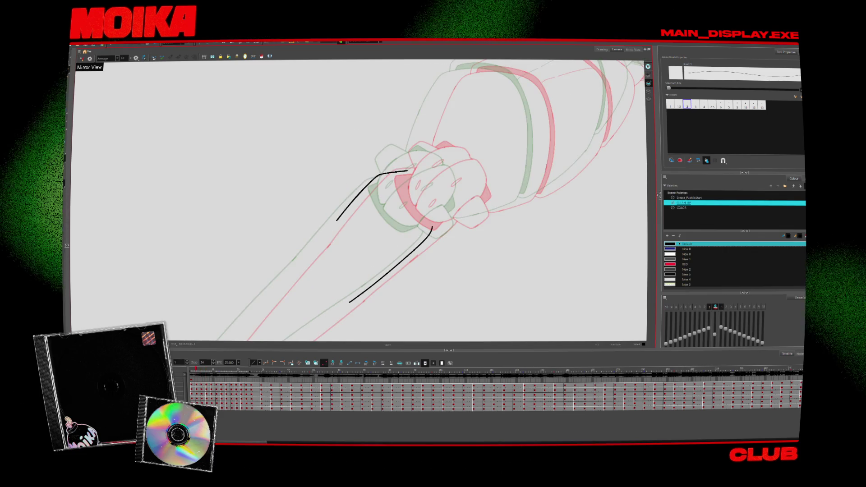
{"action": "key", "text": "ctrl+z"}
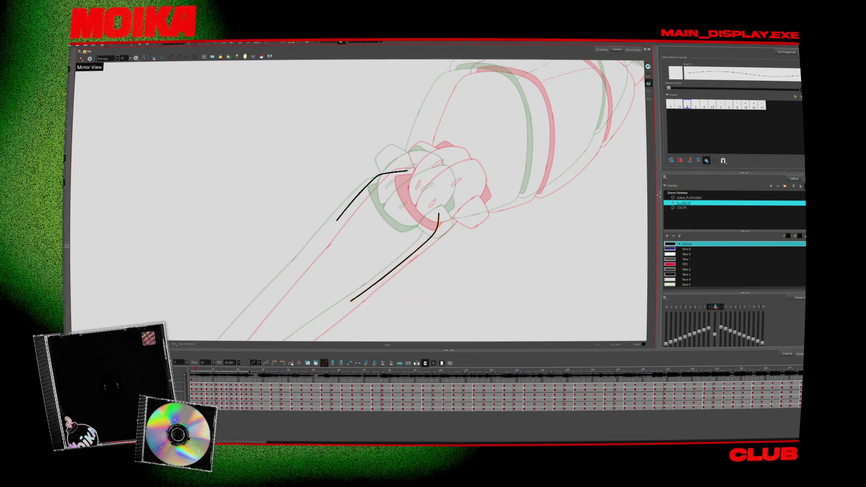
{"action": "key", "text": "period"}
{"action": "key", "text": "comma"}
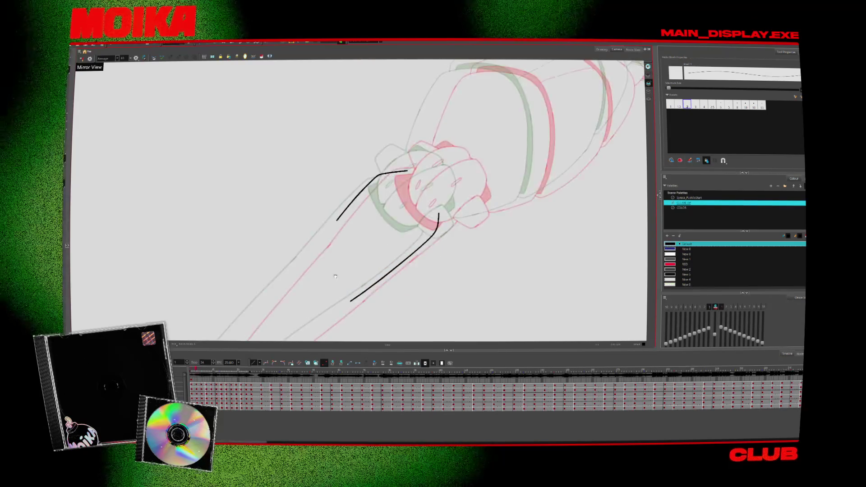
{"action": "key", "text": "period"}
{"action": "key", "text": "comma"}
{"action": "key", "text": "comma"}
{"action": "key", "text": "comma"}
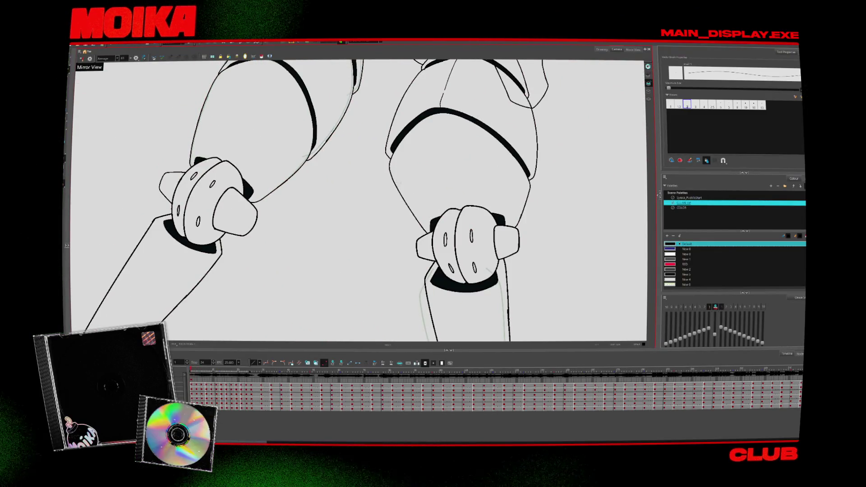
Swap to drawing 1.5, ink the right knee's outer curve and the right leg's left edge on later poses
{"action": "key", "text": "period"}
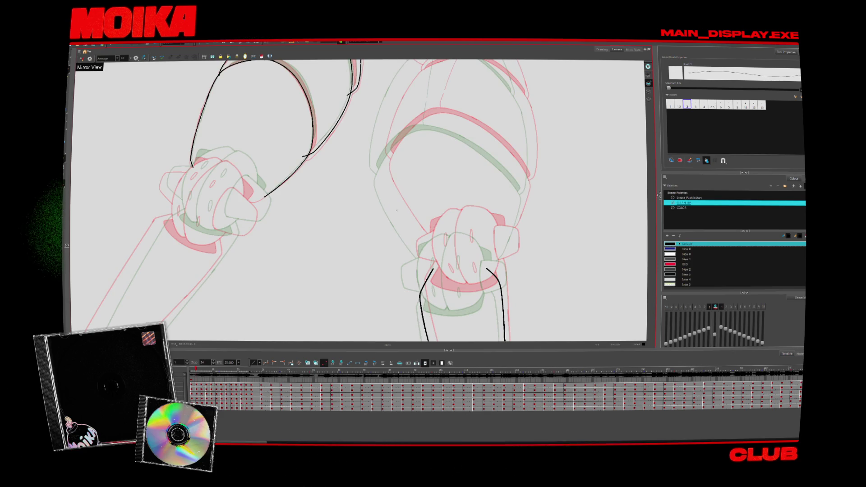
{"action": "left_click", "coordinate": [679, 105]}
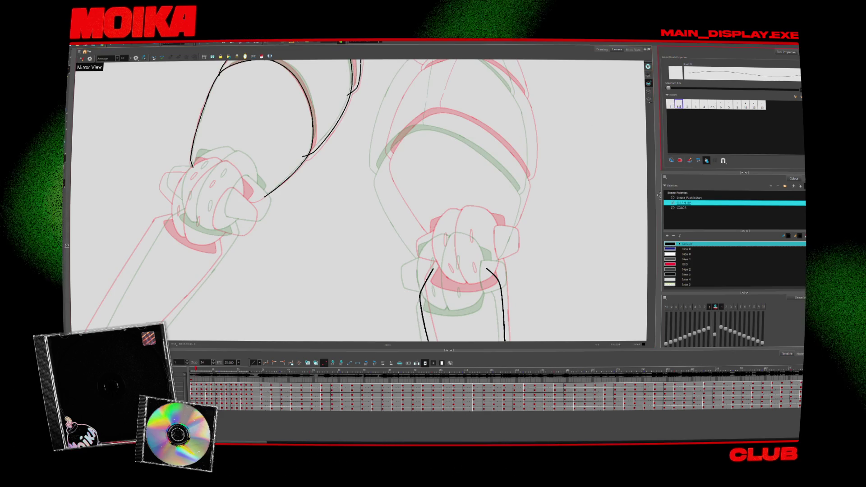
{"action": "left_click_drag", "start_coordinate": [397, 144], "coordinate": [397, 213]}
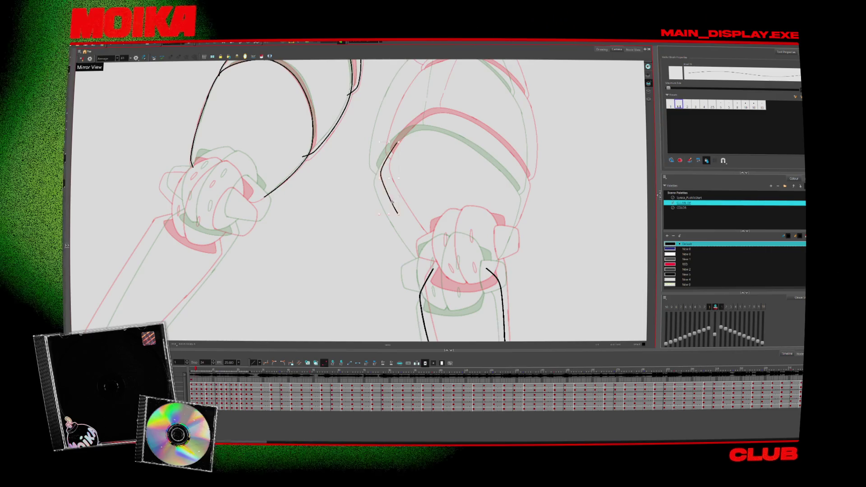
{"action": "key", "text": "period"}
{"action": "key", "text": "period"}
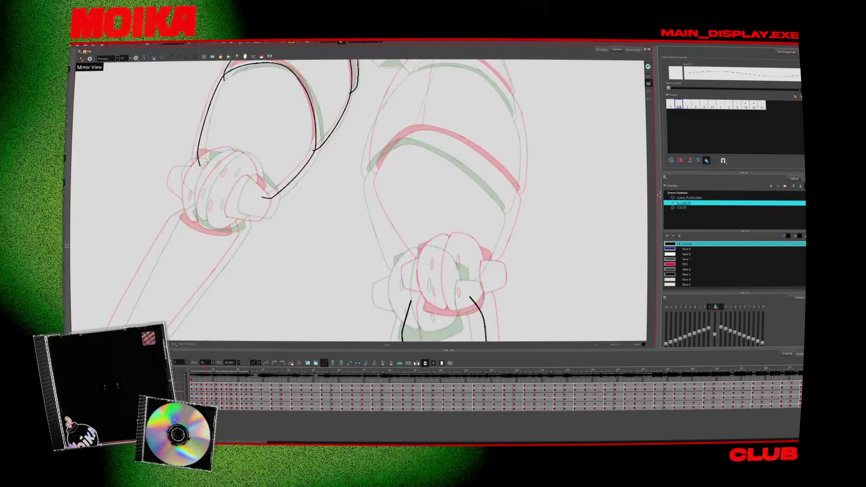
{"action": "key", "text": "period"}
{"action": "key", "text": "period"}
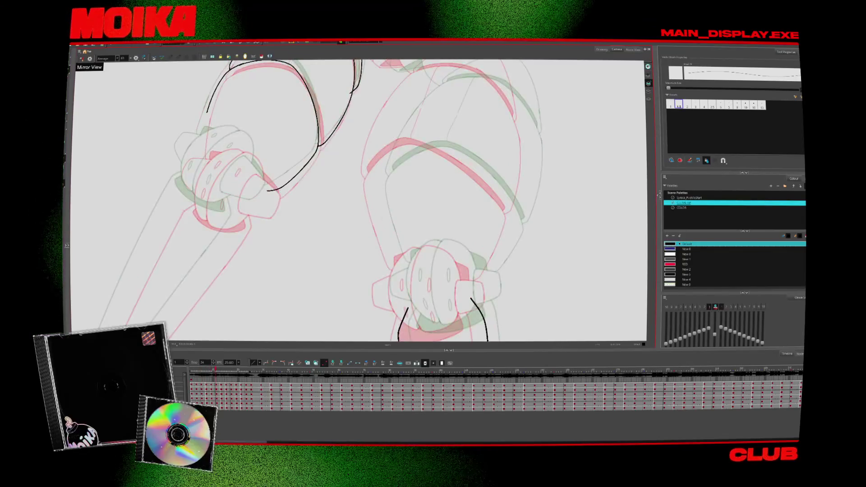
{"action": "key", "text": "period"}
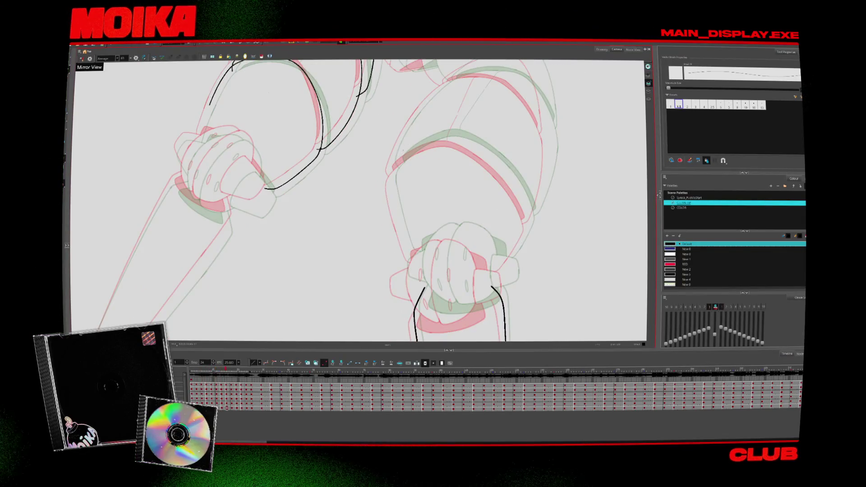
{"action": "key", "text": "period"}
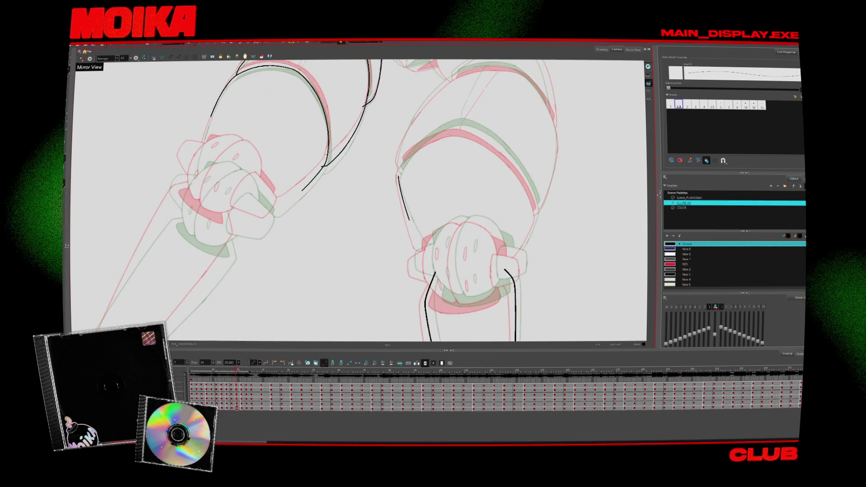
{"action": "left_click_drag", "start_coordinate": [416, 150], "coordinate": [409, 220]}
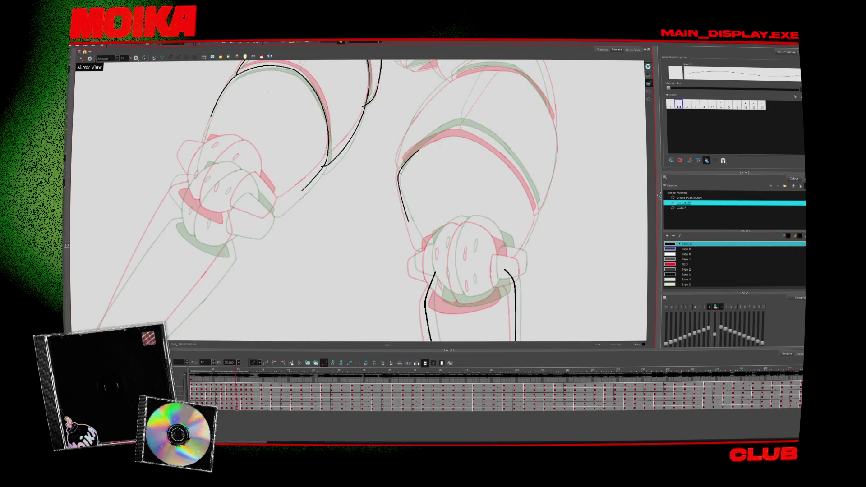
{"action": "key", "text": "period"}
{"action": "left_click_drag", "start_coordinate": [411, 214], "coordinate": [415, 221]}
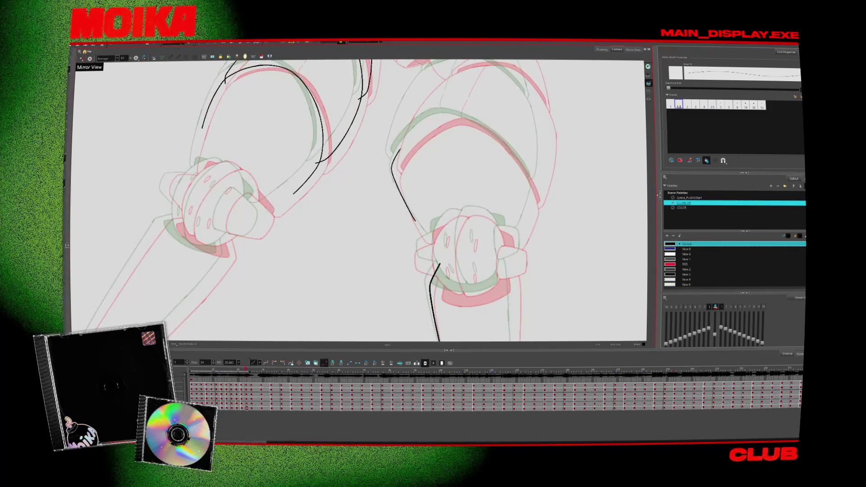
Select the new right-leg stroke and flip between drawings to check the ink
{"action": "left_click", "coordinate": [408, 184]}
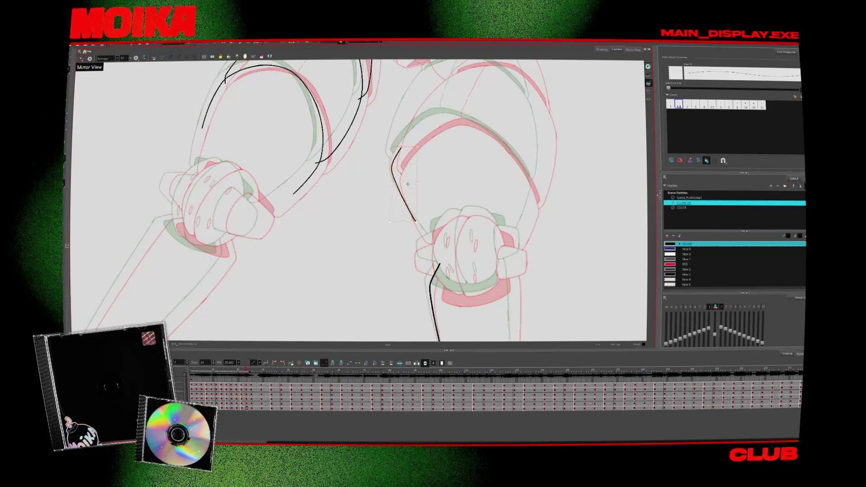
{"action": "key", "text": "comma"}
{"action": "key", "text": "period"}
{"action": "key", "text": "period"}
{"action": "key", "text": "comma"}
{"action": "key", "text": "period"}
{"action": "key", "text": "period"}
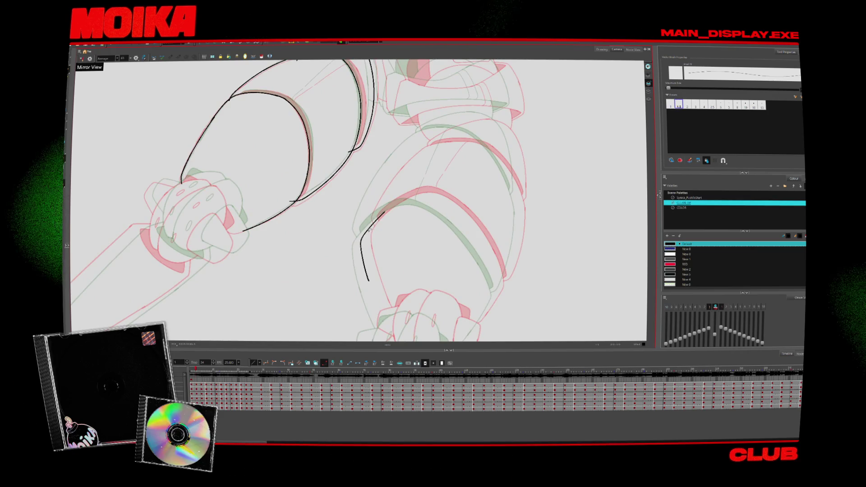
Add a tiny ink mark, then trace a curved ink line up the leg on a later pose
{"action": "key", "text": "period"}
{"action": "key", "text": "period"}
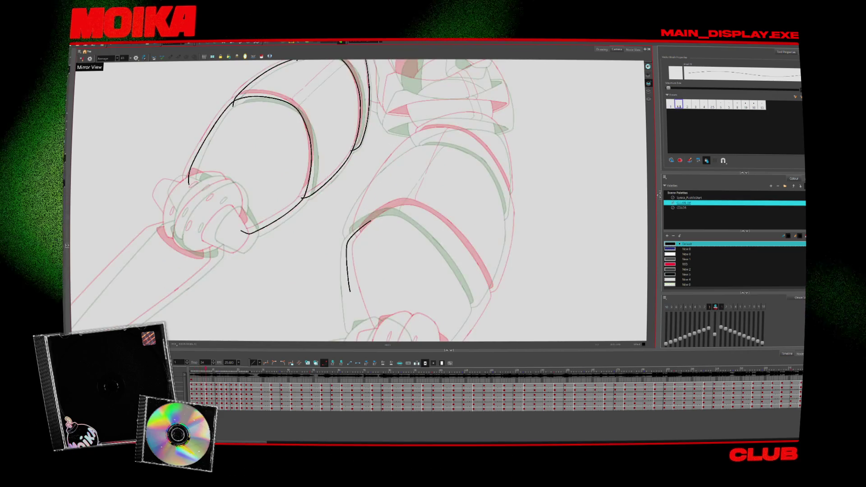
{"action": "left_click_drag", "start_coordinate": [351, 241], "coordinate": [352, 243]}
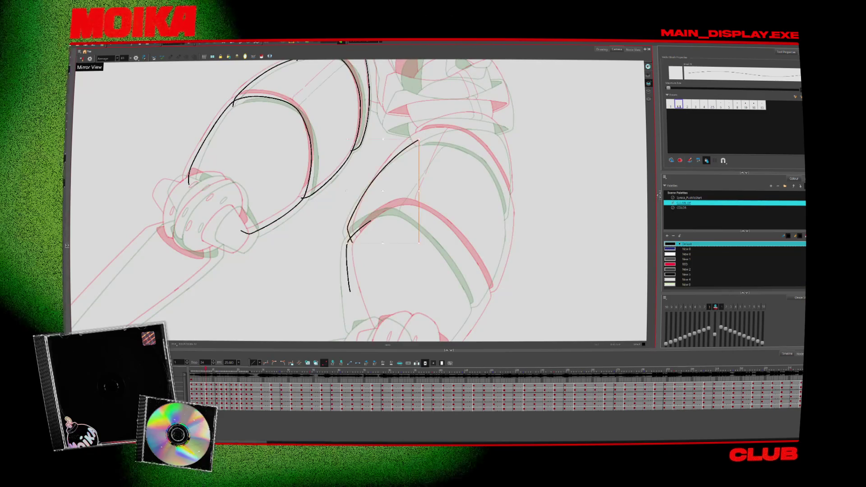
{"action": "key", "text": "period"}
{"action": "key", "text": "period"}
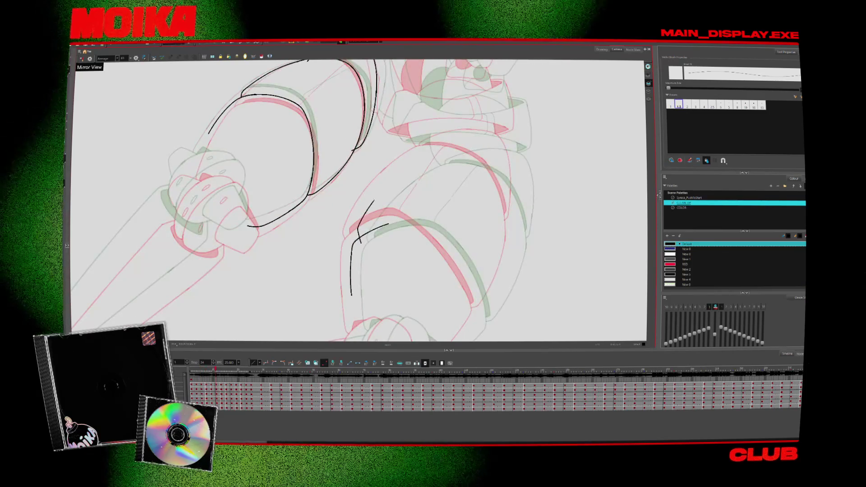
{"action": "key", "text": "period"}
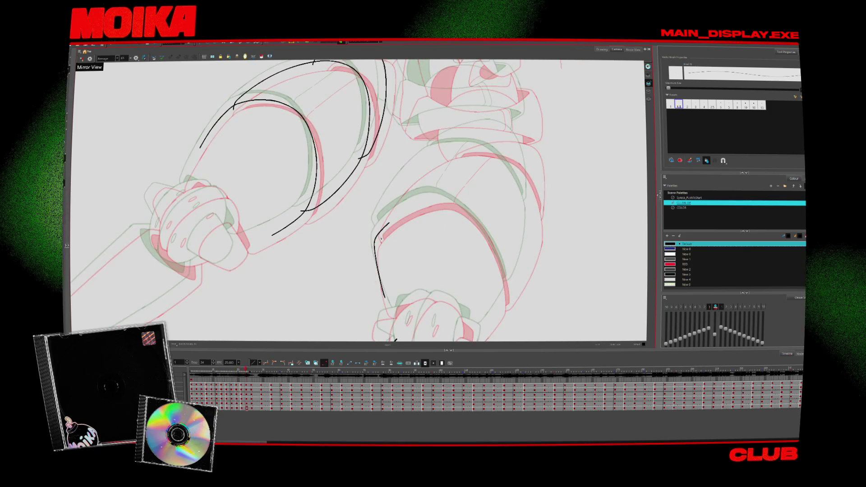
{"action": "mouse_move", "coordinate": [377, 237]}
{"action": "left_mouse_down"}
{"action": "mouse_move", "coordinate": [392, 198]}
{"action": "mouse_move", "coordinate": [445, 151]}
{"action": "left_mouse_up"}
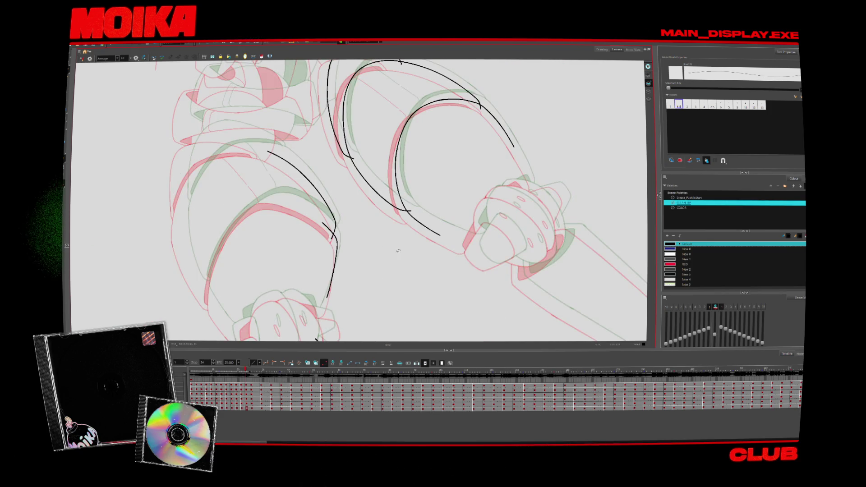
Ink the left leg's outer edge, zoom and rotate in, and remove the stray upper-left stroke
{"action": "left_click_drag", "start_coordinate": [271, 220], "coordinate": [279, 244]}
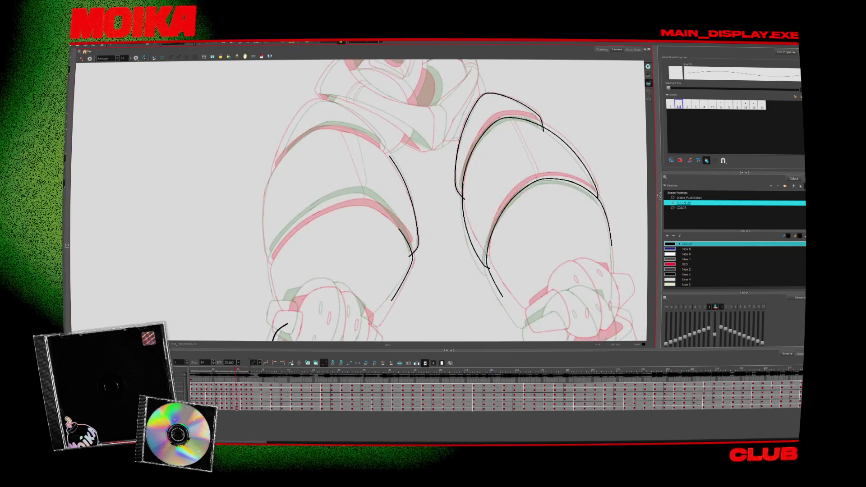
{"action": "left_click_drag", "start_coordinate": [270, 173], "coordinate": [269, 260]}
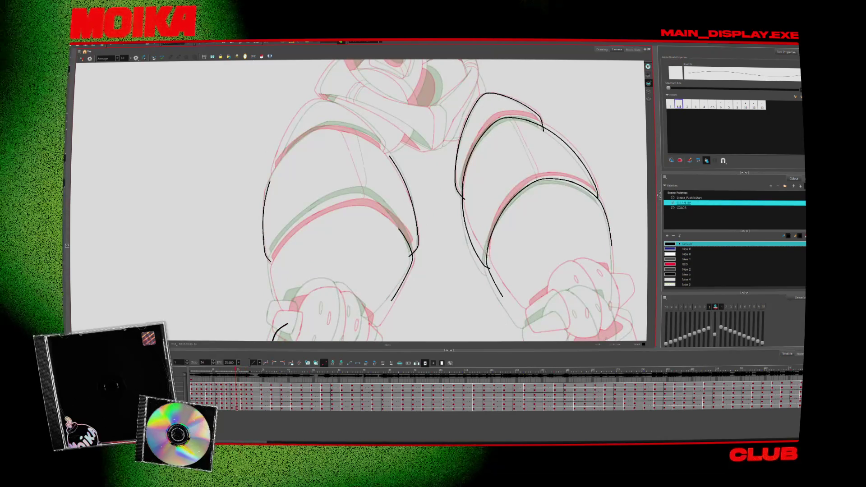
{"action": "key", "text": "alt+z"}
{"action": "left_click_drag", "start_coordinate": [269, 172], "coordinate": [370, 203]}
{"action": "key", "text": "alt+b"}
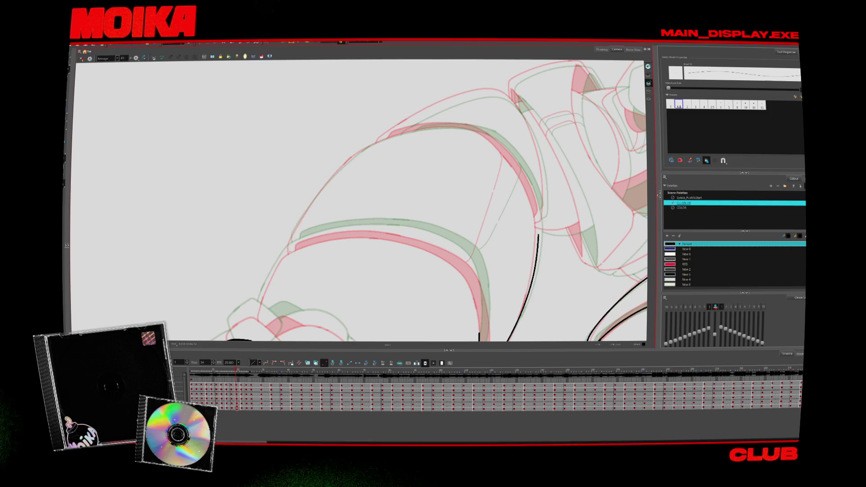
Two frames on, trace and redraw a curved ink line up the leg, then select the upper-left stroke
{"action": "key", "text": "period"}
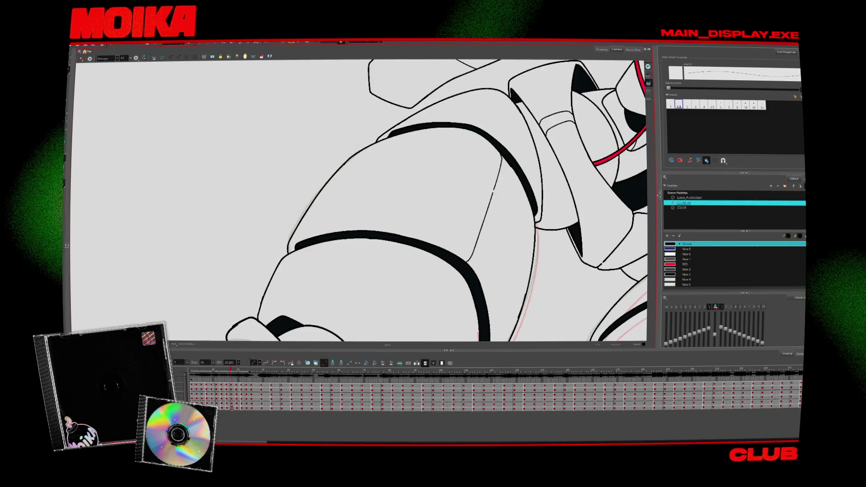
{"action": "key", "text": "period"}
{"action": "scroll", "coordinate": [359, 201], "scroll_direction": "down", "scroll_amount": 1}
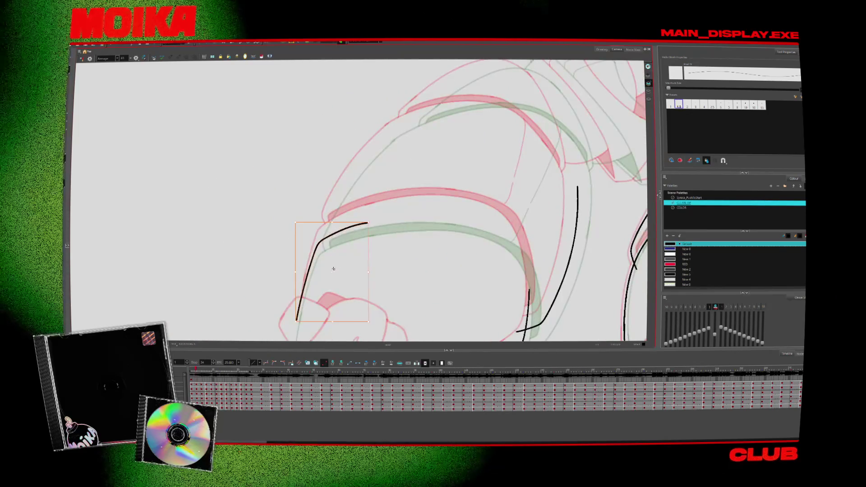
{"action": "key", "text": "Escape"}
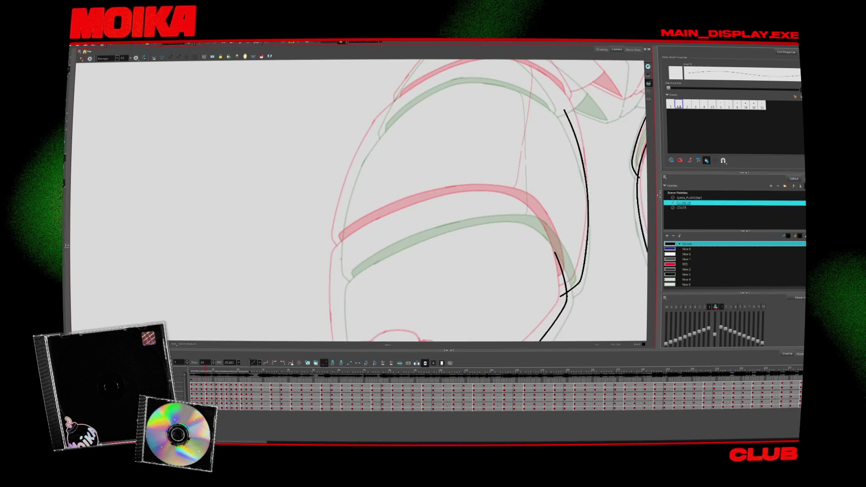
{"action": "left_click_drag", "start_coordinate": [337, 322], "coordinate": [397, 232]}
{"action": "key", "text": "ctrl+z"}
{"action": "left_click_drag", "start_coordinate": [337, 322], "coordinate": [397, 232]}
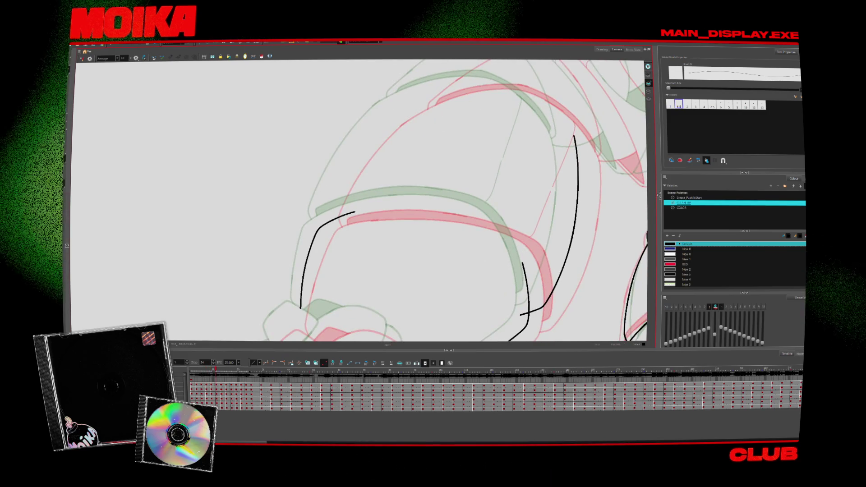
{"action": "left_click", "coordinate": [398, 124]}
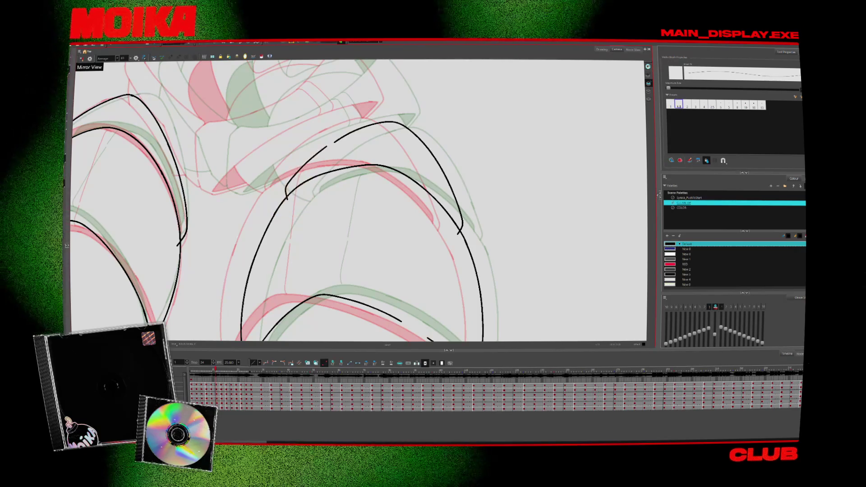
Select the short black ink stroke on the leg
{"action": "left_click", "coordinate": [296, 183]}
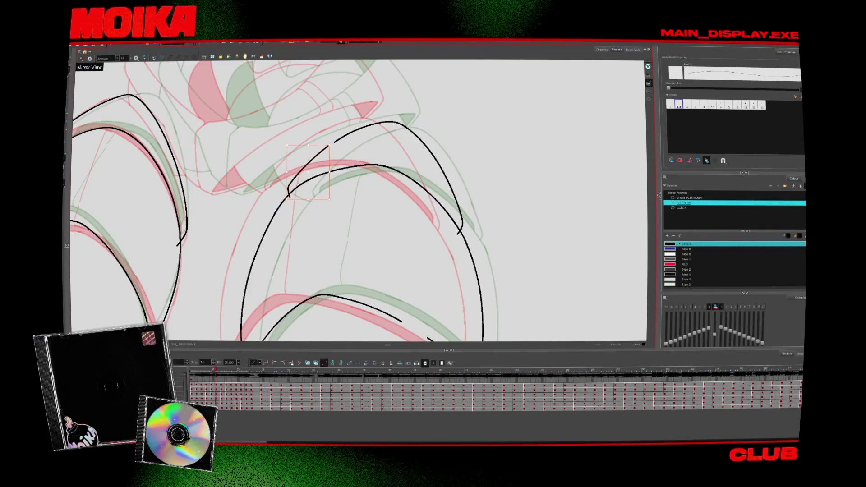
Step forward through the drawings to compare the robot's leg poses
{"action": "key", "text": "period"}
{"action": "key", "text": "period"}
{"action": "key", "text": "period"}
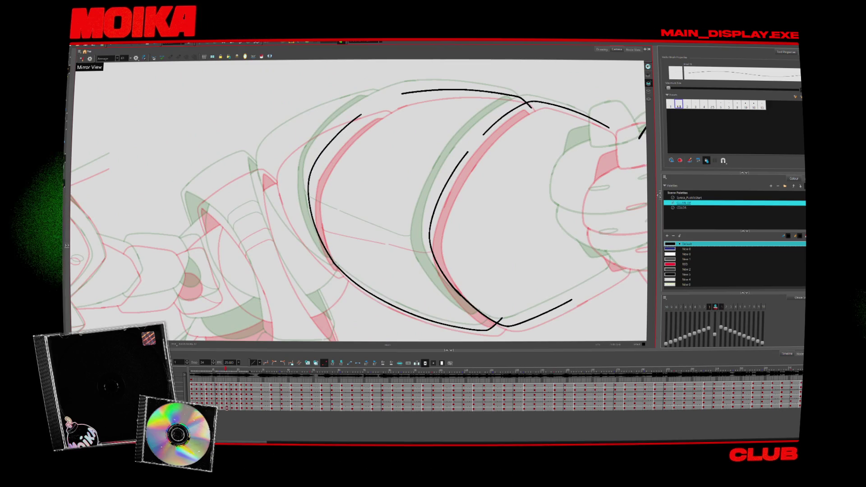
{"action": "key", "text": "period"}
{"action": "key", "text": "period"}
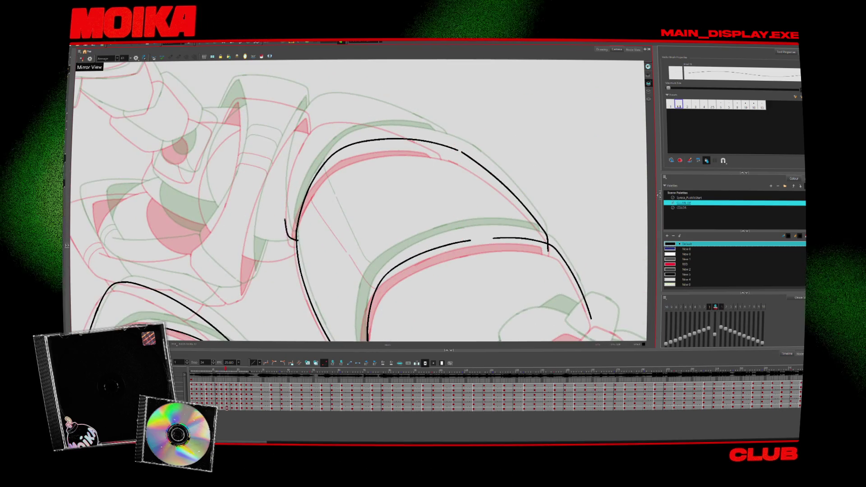
{"action": "key", "text": "period"}
{"action": "key", "text": "period"}
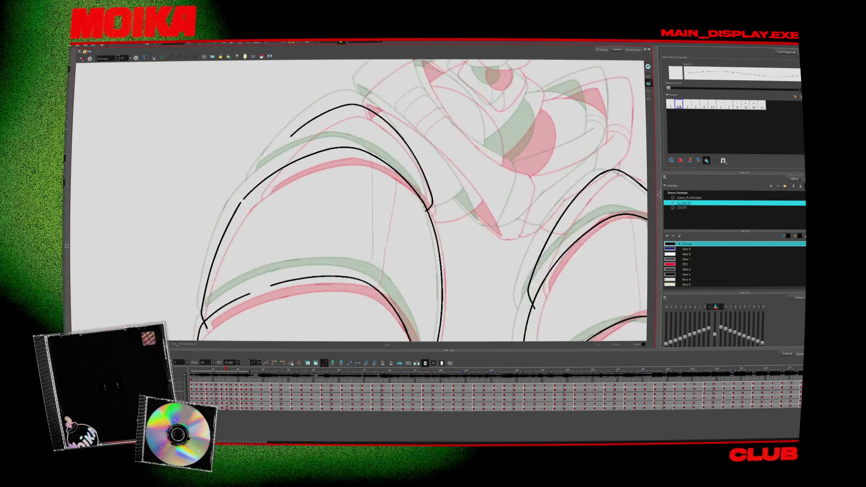
{"action": "key", "text": "period"}
{"action": "key", "text": "period"}
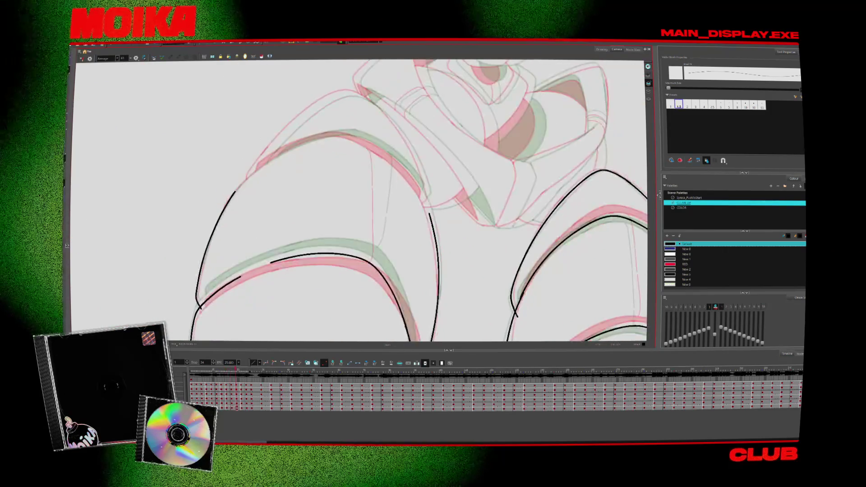
{"action": "key", "text": "period"}
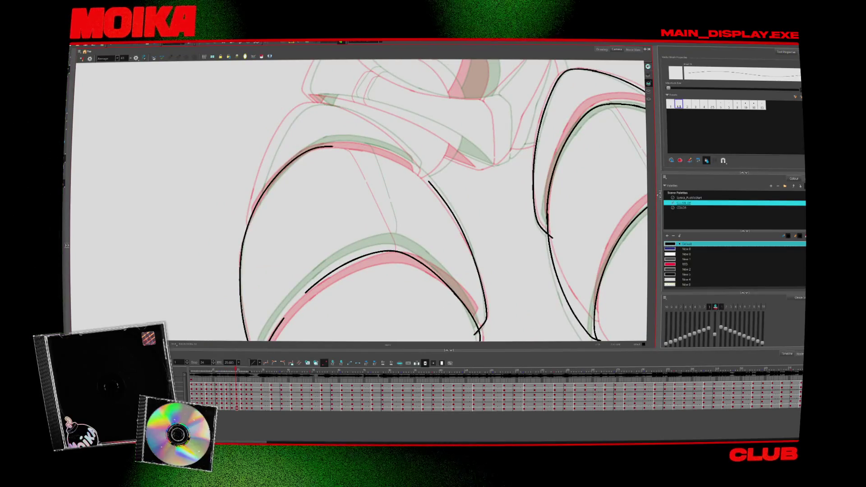
{"action": "key", "text": "period"}
{"action": "key", "text": "period"}
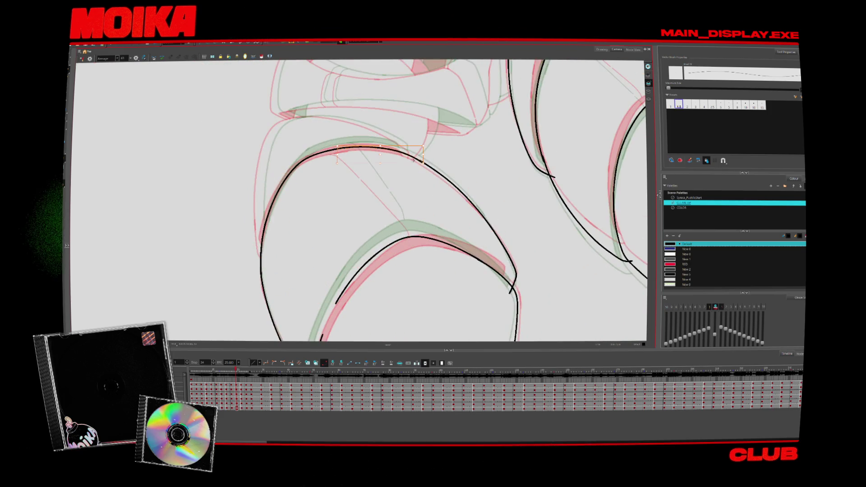
Ink a short stroke on the left curve and a contour up the leg, checking it mirrored
{"action": "left_click_drag", "start_coordinate": [258, 230], "coordinate": [265, 246]}
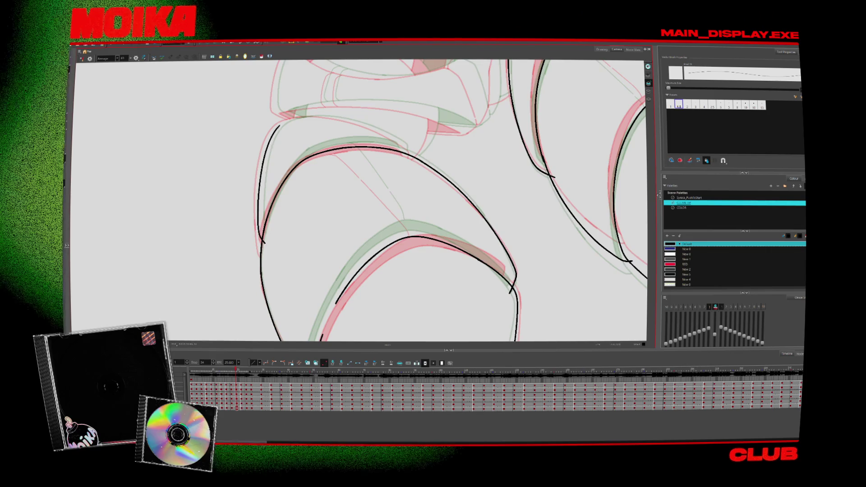
{"action": "left_click", "coordinate": [81, 59]}
{"action": "left_click", "coordinate": [82, 59]}
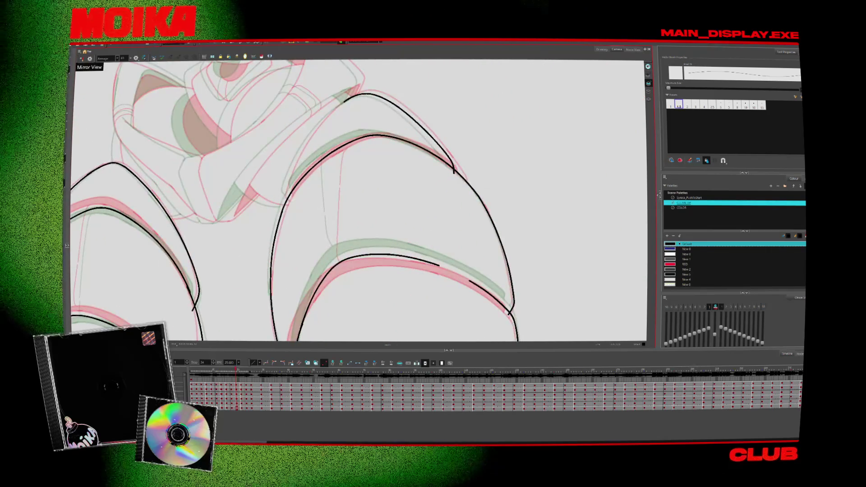
{"action": "left_click_drag", "start_coordinate": [285, 199], "coordinate": [313, 126]}
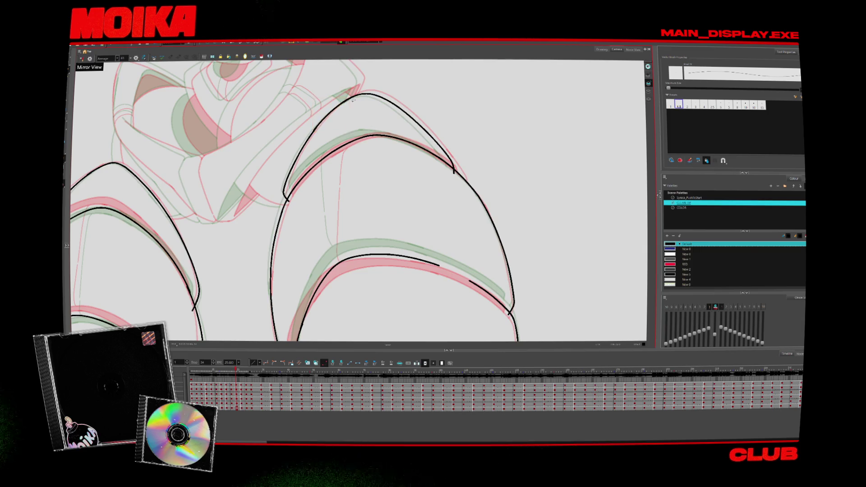
On the next drawing, close the left arc gap and ink a line joining the two leg arcs
{"action": "key", "text": "period"}
{"action": "key", "text": "period"}
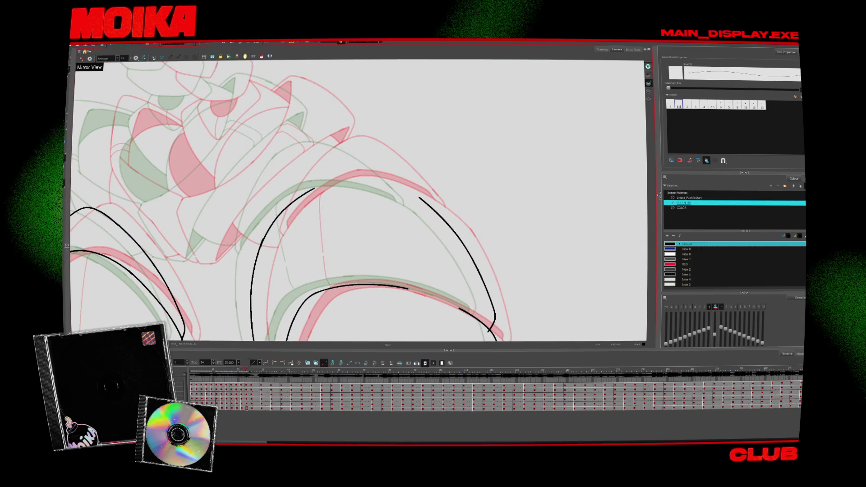
{"action": "key", "text": "4"}
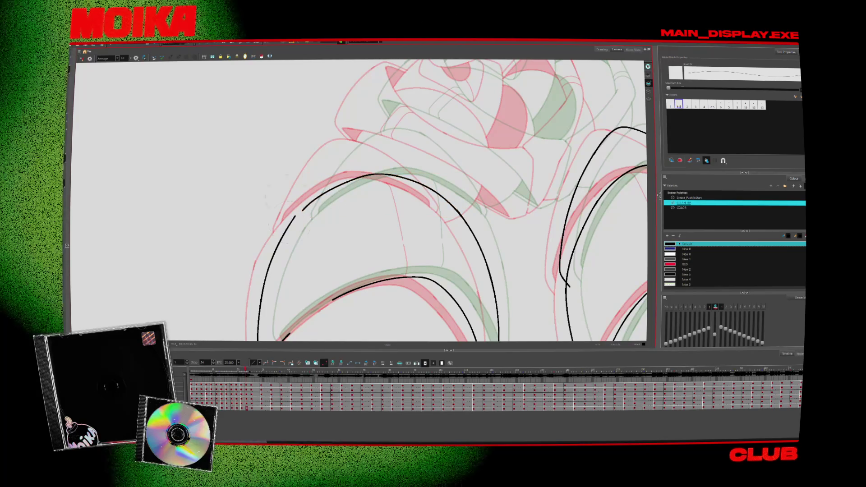
{"action": "left_click_drag", "start_coordinate": [311, 203], "coordinate": [270, 263]}
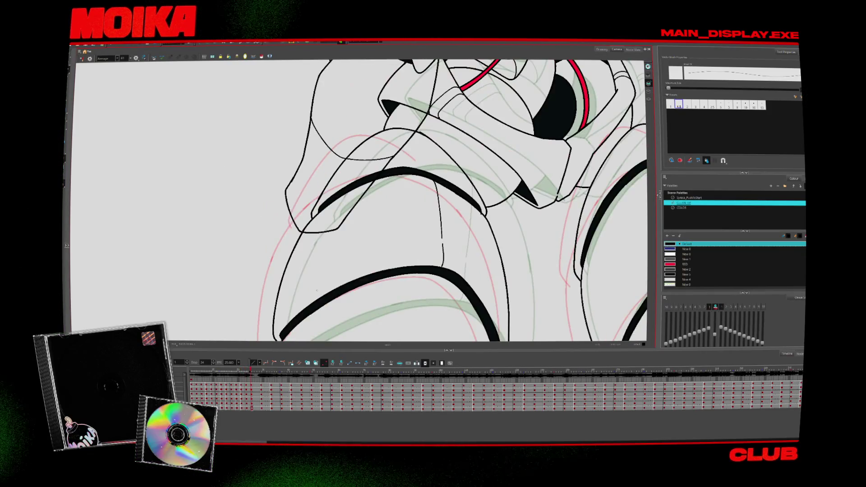
{"action": "key", "text": "4"}
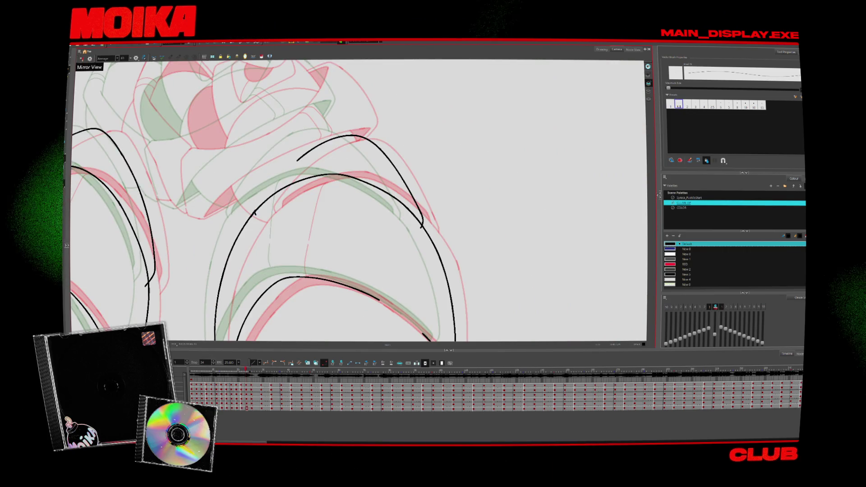
{"action": "left_click_drag", "start_coordinate": [296, 159], "coordinate": [254, 211]}
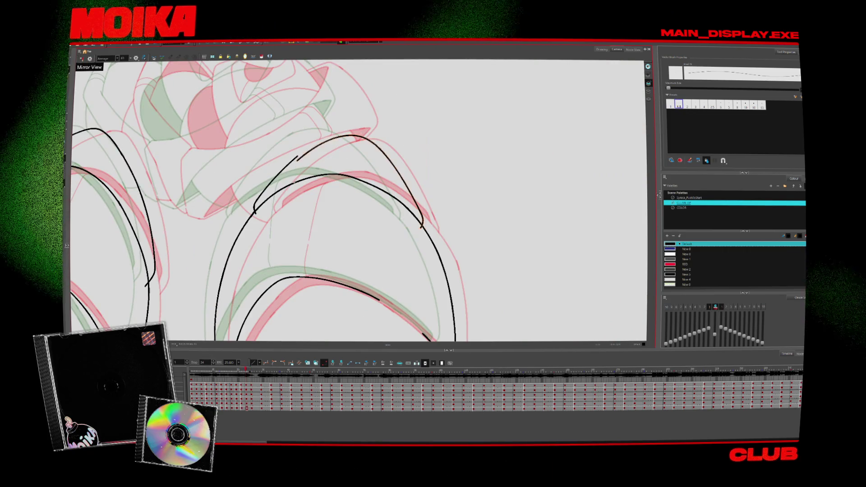
{"action": "key", "text": "g"}
{"action": "key", "text": "g"}
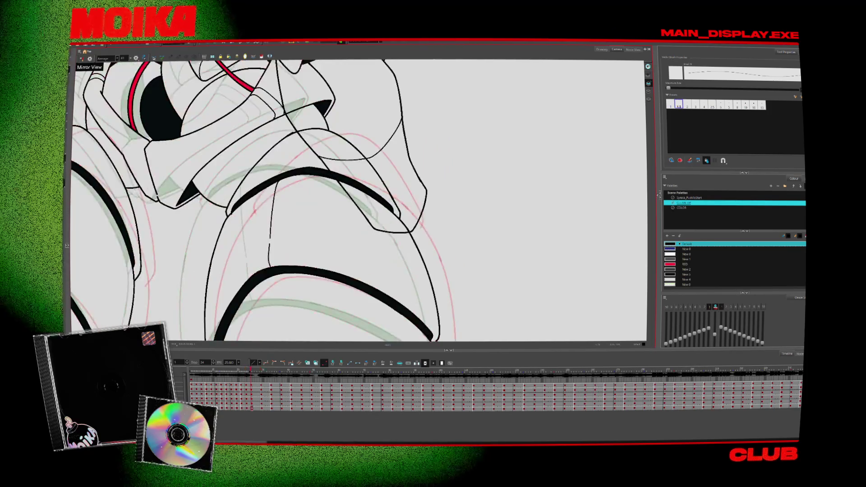
{"action": "key", "text": "shift+m"}
{"action": "key", "text": "g"}
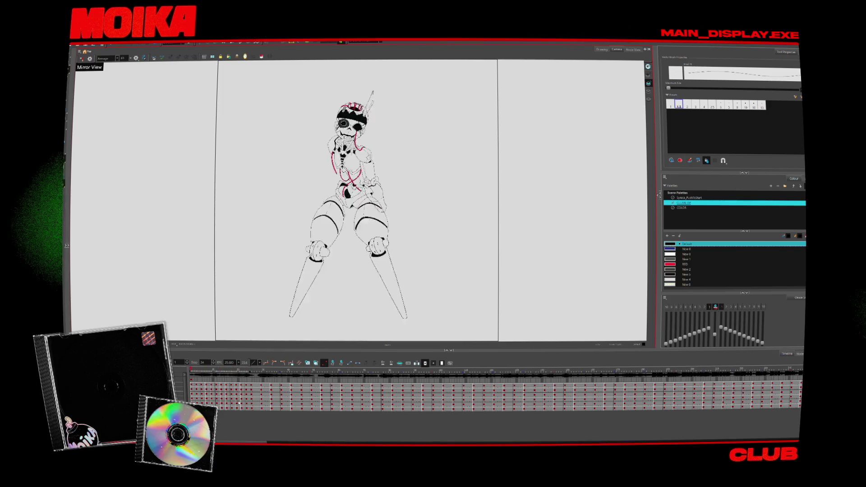
Scrub the timeline to preview the inked walk, stopping on the sparse chest-and-shoulder sketch frame
{"action": "key", "text": "g"}
{"action": "left_click_drag", "start_coordinate": [299, 374], "coordinate": [310, 391]}
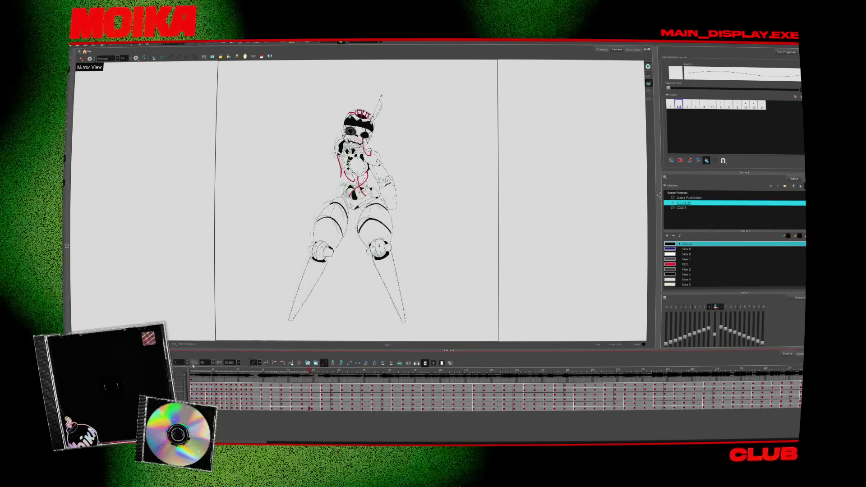
{"action": "key", "text": "g"}
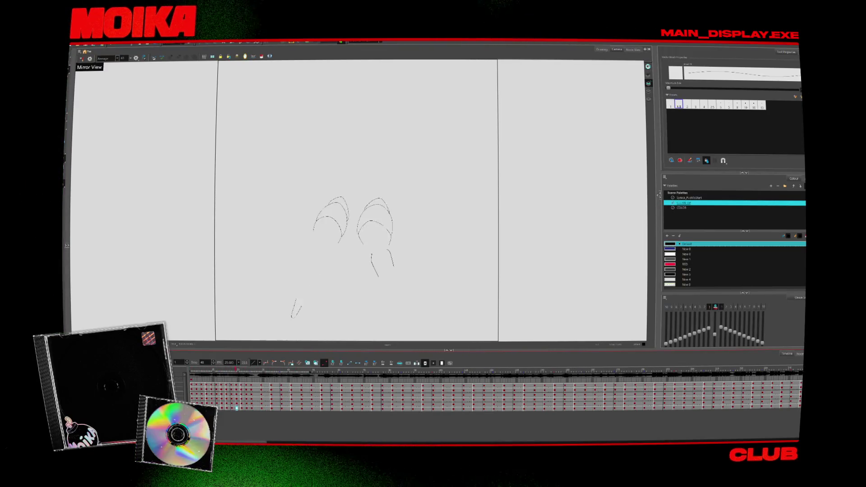
{"action": "key", "text": "alt+z"}
{"action": "key", "text": "2"}
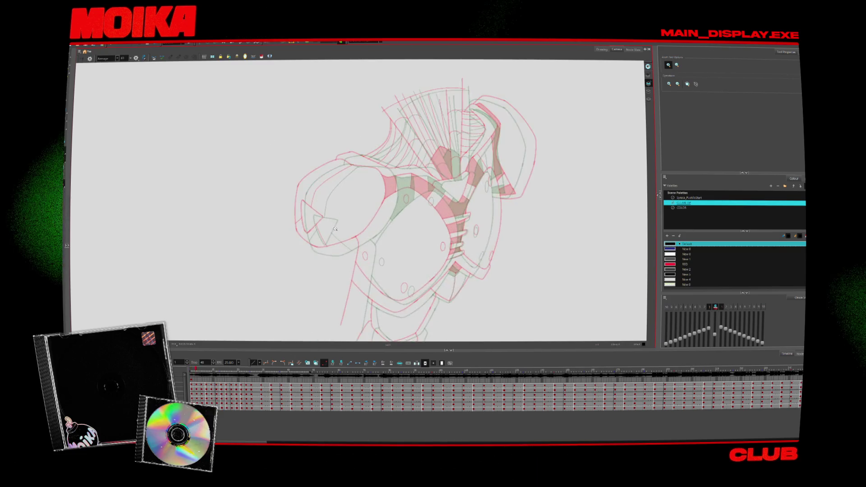
Zoom in on the chest and trace the shoulder pad outline in black ink
{"action": "left_click", "coordinate": [318, 197]}
{"action": "key", "text": "alt+b"}
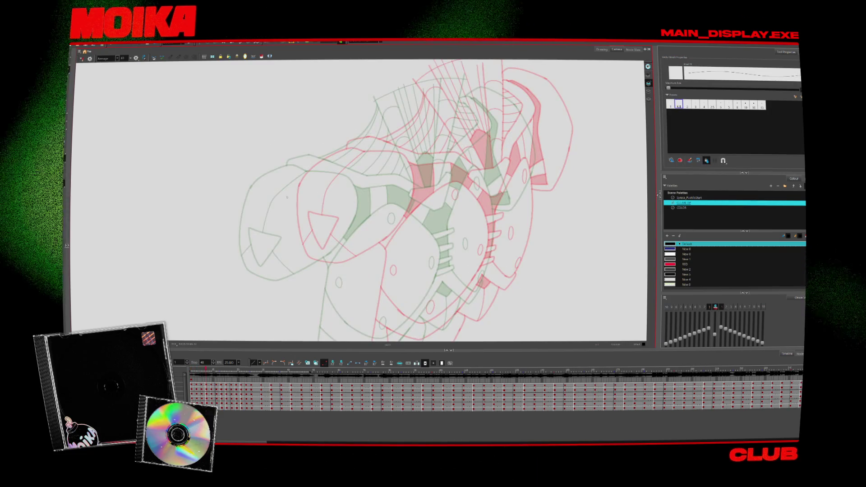
{"action": "key", "text": "period"}
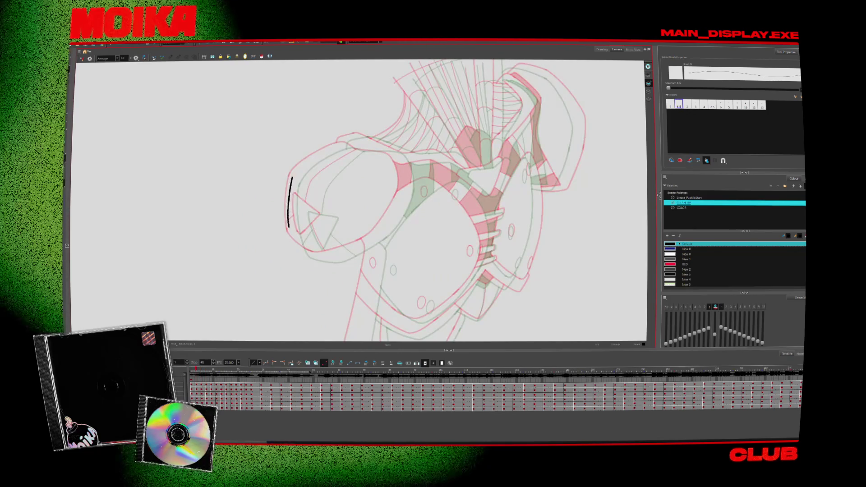
{"action": "mouse_move", "coordinate": [291, 196]}
{"action": "left_mouse_down"}
{"action": "mouse_move", "coordinate": [309, 251]}
{"action": "mouse_move", "coordinate": [348, 249]}
{"action": "mouse_move", "coordinate": [379, 230]}
{"action": "left_mouse_up"}
Ink and redraw the shoulder pad's outer curve on the following rough frames
{"action": "key", "text": "period"}
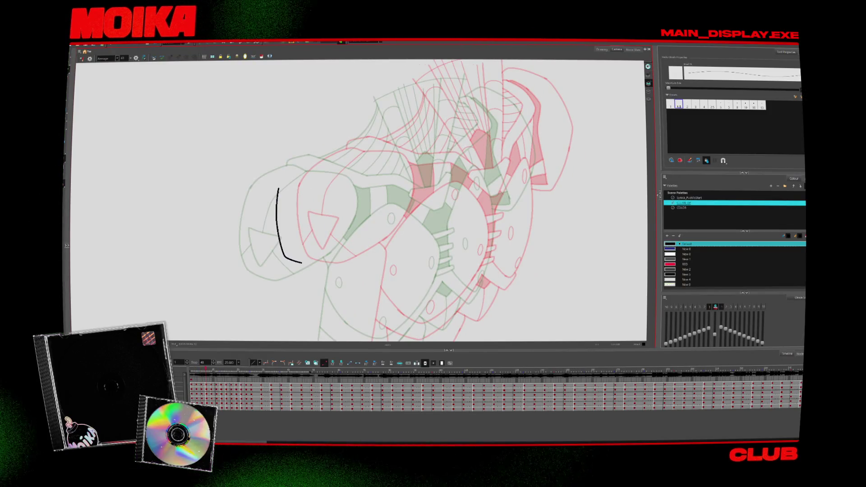
{"action": "key", "text": "period"}
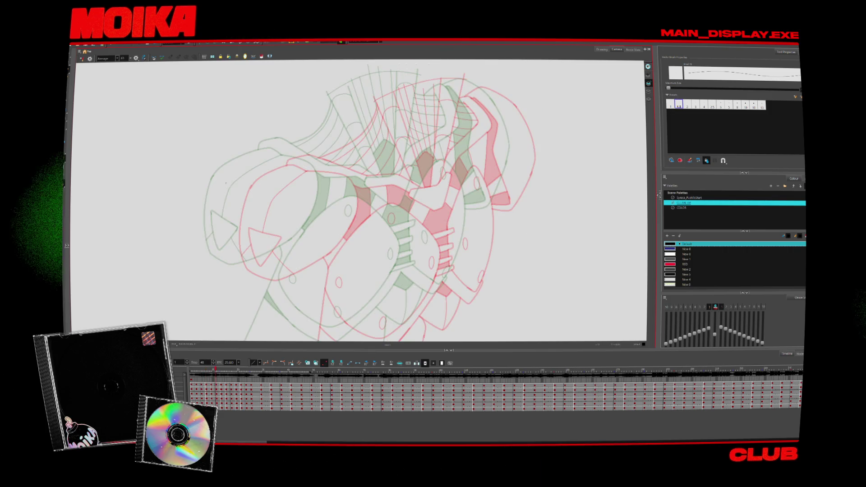
{"action": "left_click_drag", "start_coordinate": [221, 233], "coordinate": [260, 274]}
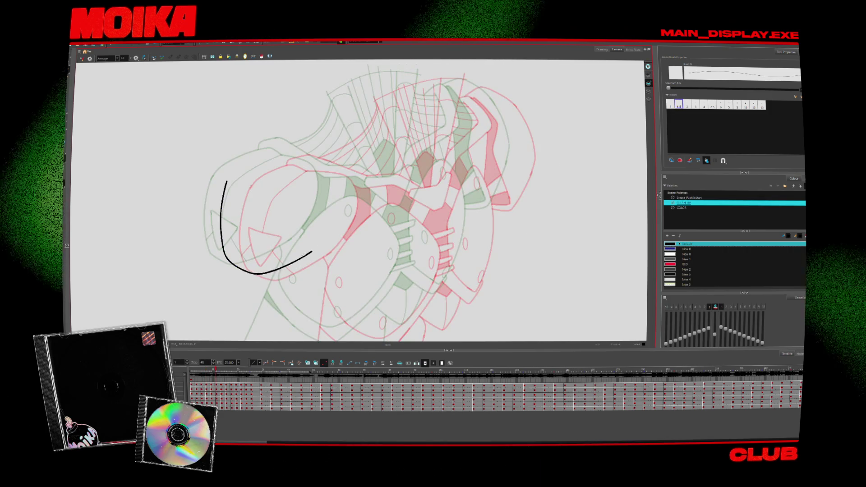
{"action": "left_click_drag", "start_coordinate": [225, 179], "coordinate": [310, 247]}
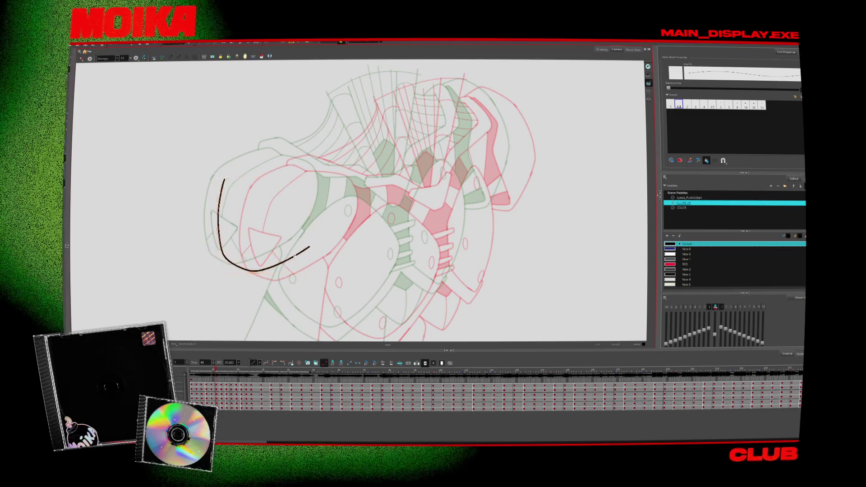
{"action": "key", "text": "period"}
{"action": "key", "text": "period"}
{"action": "left_click_drag", "start_coordinate": [207, 173], "coordinate": [199, 245]}
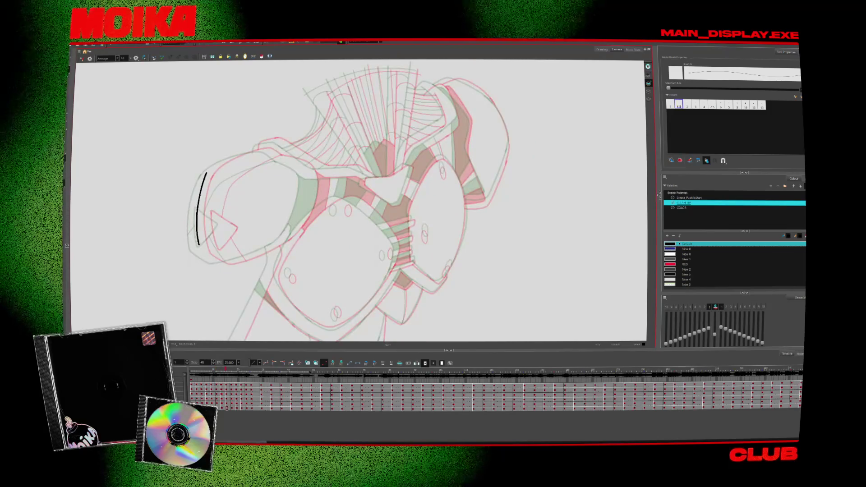
{"action": "mouse_move", "coordinate": [206, 175]}
{"action": "left_mouse_down"}
{"action": "mouse_move", "coordinate": [235, 260]}
{"action": "mouse_move", "coordinate": [270, 249]}
{"action": "left_mouse_up"}
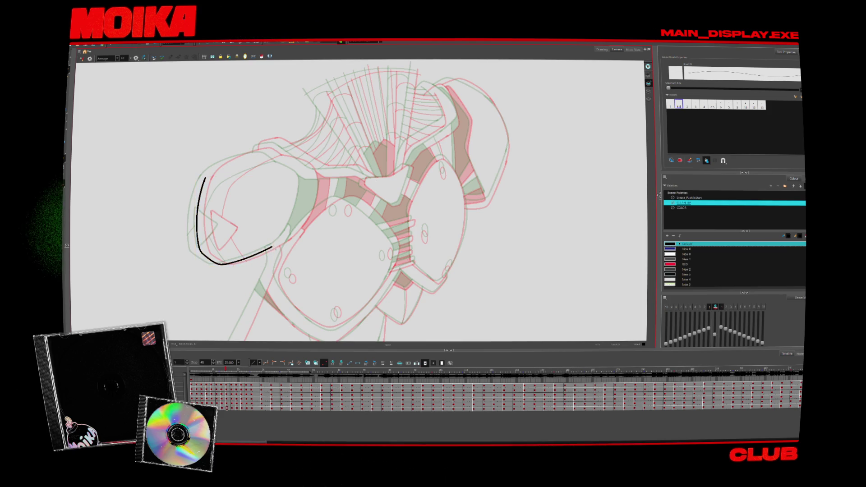
Flip between neighbouring frames to compare sketch and clean line art, then zoom out to the whole character
{"action": "key", "text": "period"}
{"action": "key", "text": "period"}
{"action": "key", "text": "comma"}
{"action": "key", "text": "comma"}
{"action": "key", "text": "period"}
{"action": "key", "text": "comma"}
{"action": "key", "text": "period"}
{"action": "key", "text": "comma"}
{"action": "key", "text": "period"}
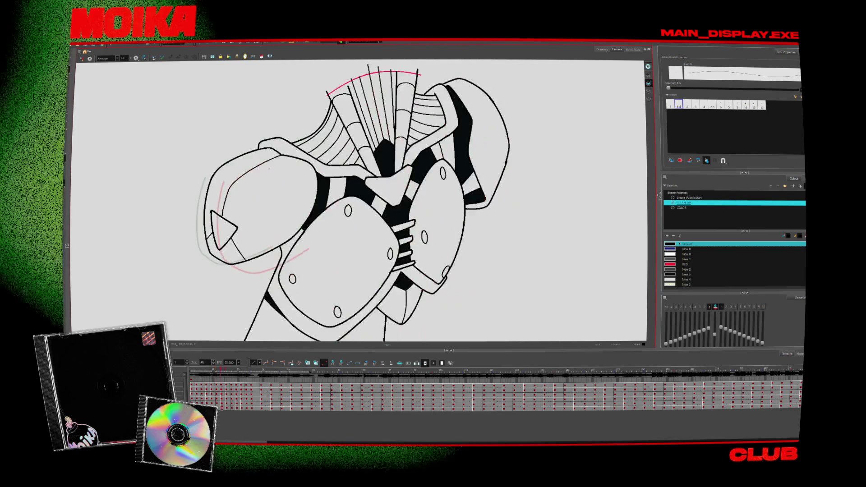
{"action": "key", "text": "comma"}
{"action": "key", "text": "period"}
{"action": "key", "text": "period"}
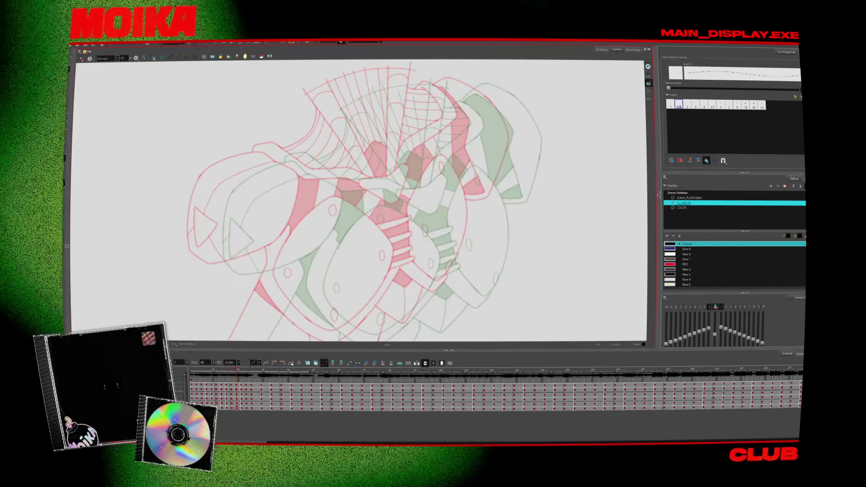
{"action": "key", "text": "comma"}
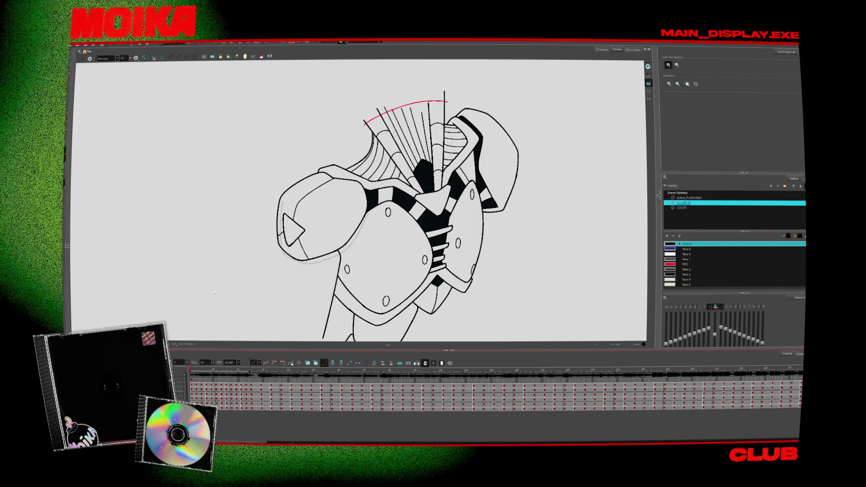
{"action": "key", "text": "shift+m"}
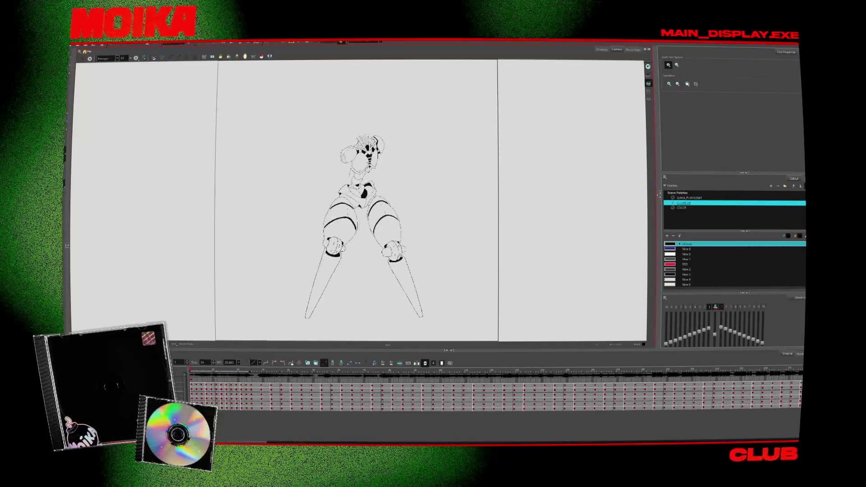
Ink the robot's neck line on successive rough frames, including a V-shaped neck stroke
{"action": "scroll", "coordinate": [363, 192], "scroll_direction": "up", "scroll_amount": 6}
{"action": "key", "text": "period"}
{"action": "key", "text": "alt+b"}
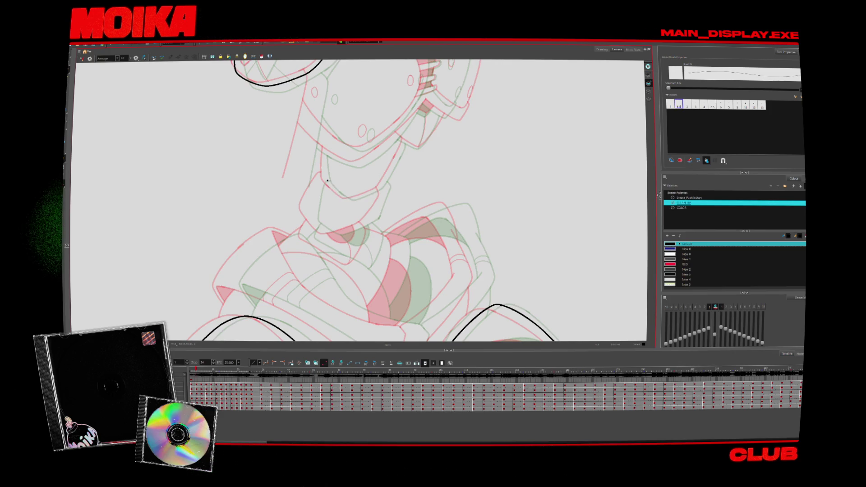
{"action": "key", "text": "period"}
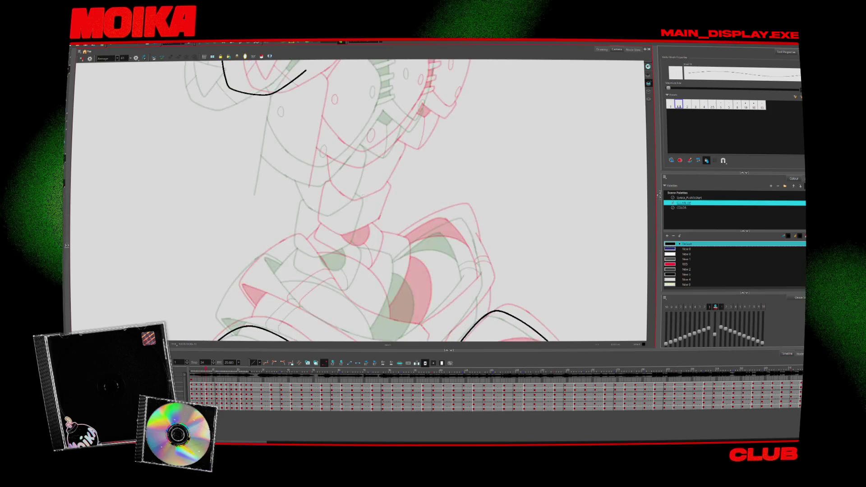
{"action": "mouse_move", "coordinate": [309, 183]}
{"action": "left_mouse_down"}
{"action": "mouse_move", "coordinate": [332, 208]}
{"action": "mouse_move", "coordinate": [361, 200]}
{"action": "left_mouse_up"}
{"action": "key", "text": "period"}
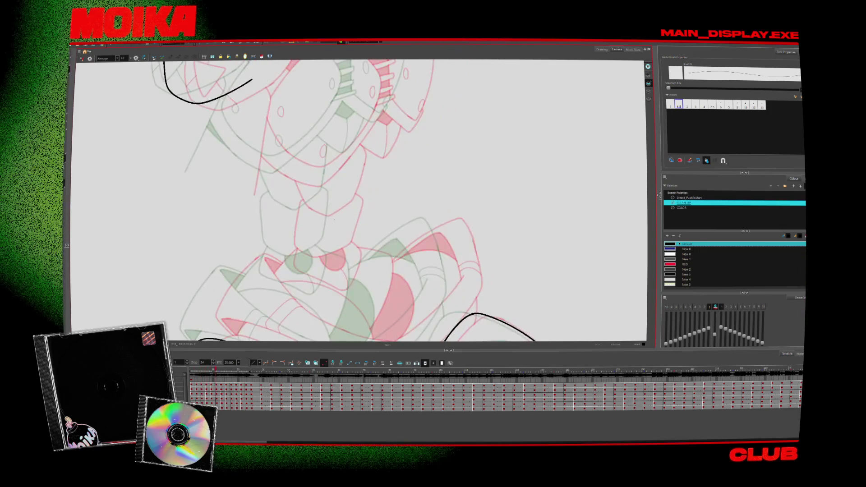
{"action": "key", "text": "period"}
{"action": "key", "text": "period"}
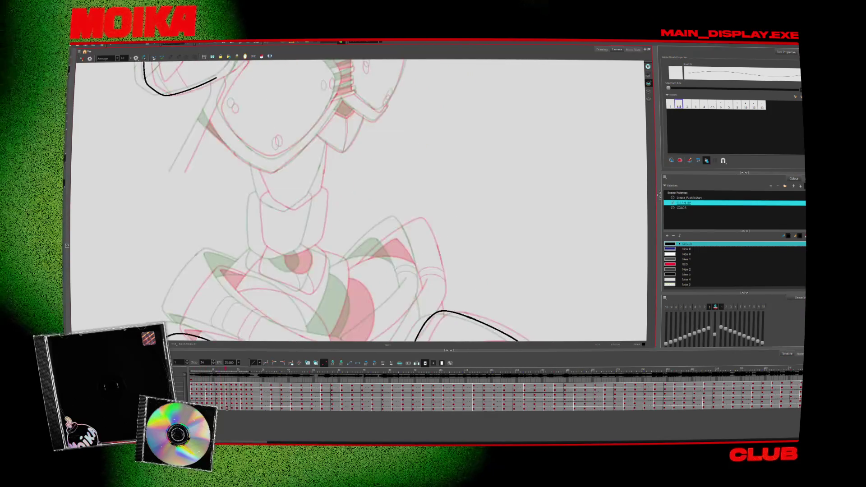
{"action": "left_click_drag", "start_coordinate": [263, 196], "coordinate": [311, 192]}
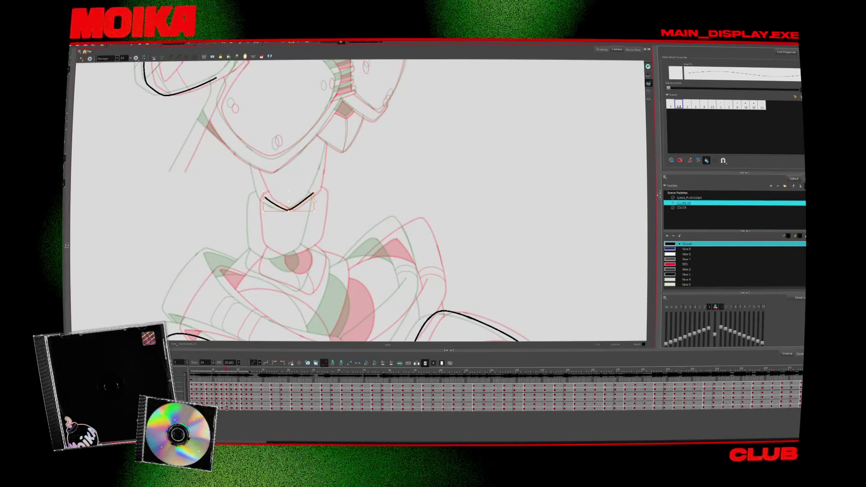
Flip between frames to compare the line art, then step back to an earlier rough sketch frame
{"action": "key", "text": "period"}
{"action": "key", "text": "period"}
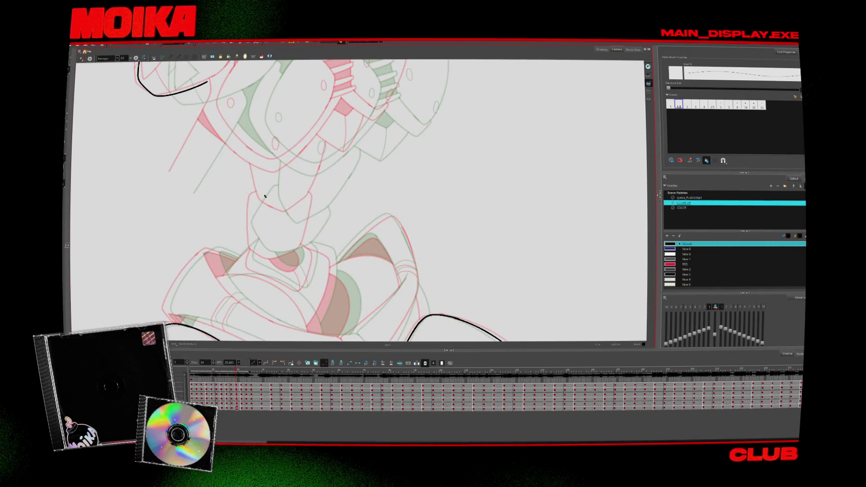
{"action": "key", "text": "period"}
{"action": "key", "text": "period"}
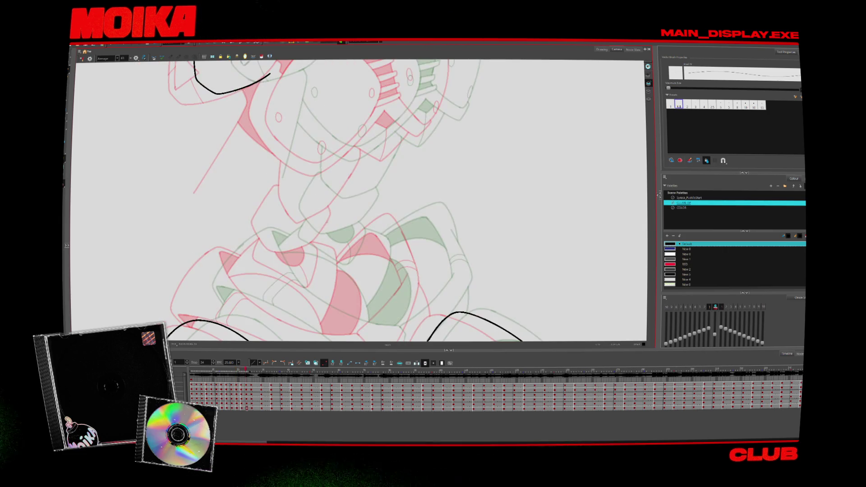
{"action": "key", "text": "comma"}
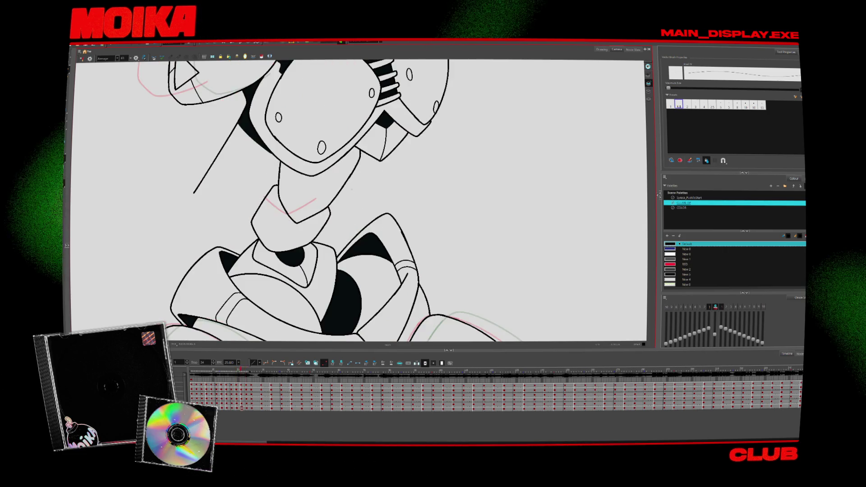
{"action": "key", "text": "period"}
{"action": "key", "text": "comma"}
{"action": "key", "text": "period"}
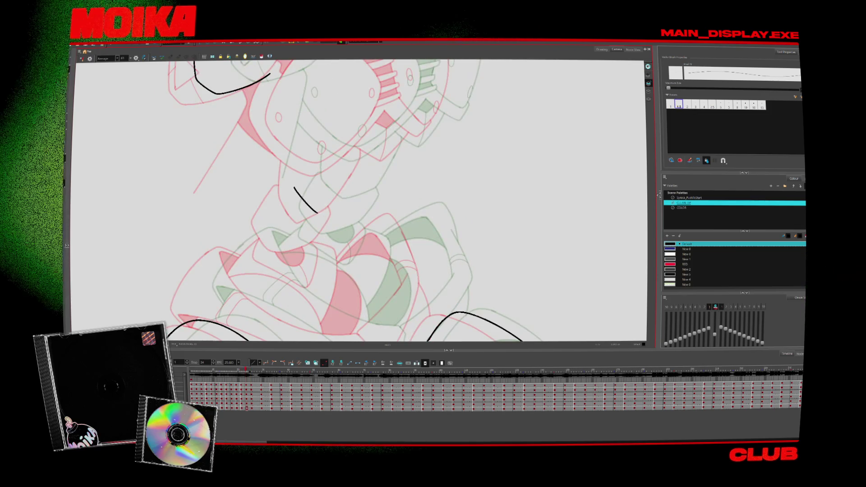
{"action": "key", "text": "period"}
{"action": "key", "text": "period"}
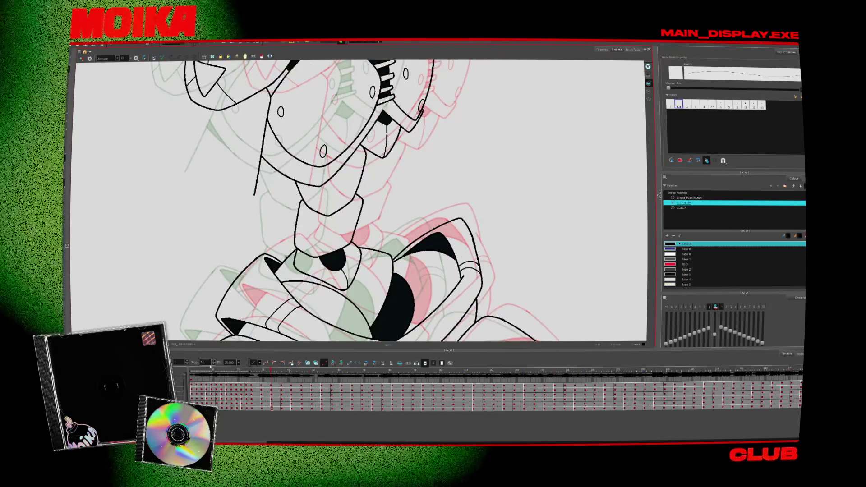
{"action": "key", "text": "comma"}
{"action": "key", "text": "comma"}
{"action": "key", "text": "comma"}
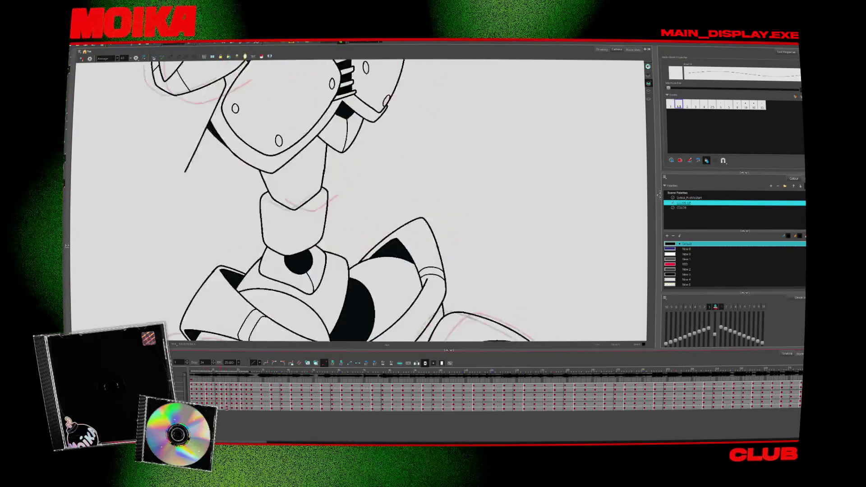
{"action": "key", "text": "comma"}
{"action": "key", "text": "comma"}
{"action": "key", "text": "comma"}
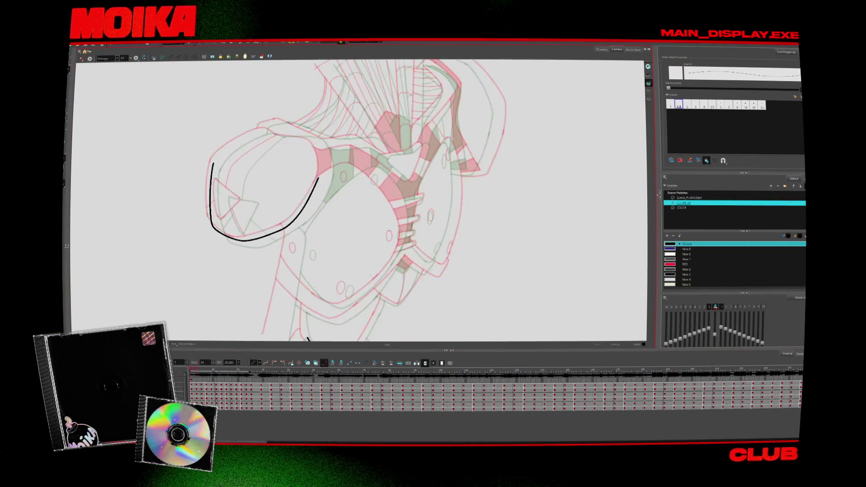
{"action": "key", "text": "comma"}
{"action": "key", "text": "comma"}
{"action": "key", "text": "comma"}
{"action": "scroll", "coordinate": [318, 249], "scroll_direction": "down", "scroll_amount": 6}
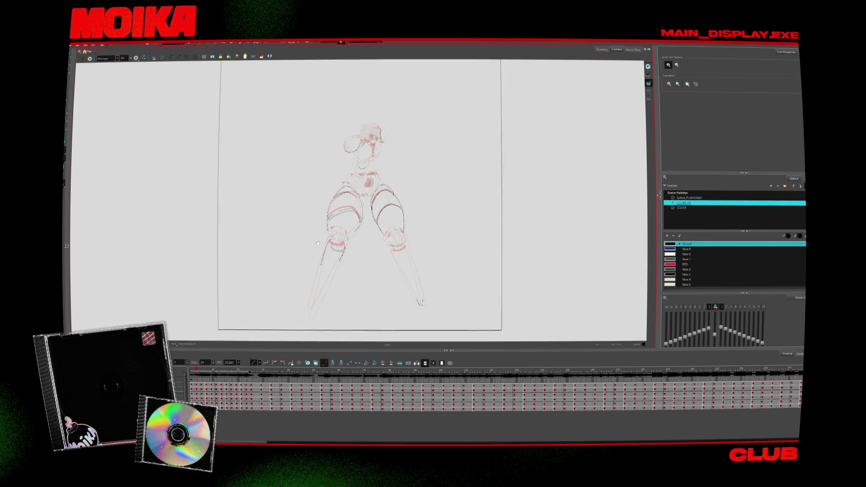
Play through the inked animation frames at full-body view
{"action": "scroll", "coordinate": [322, 222], "scroll_direction": "down", "scroll_amount": 1}
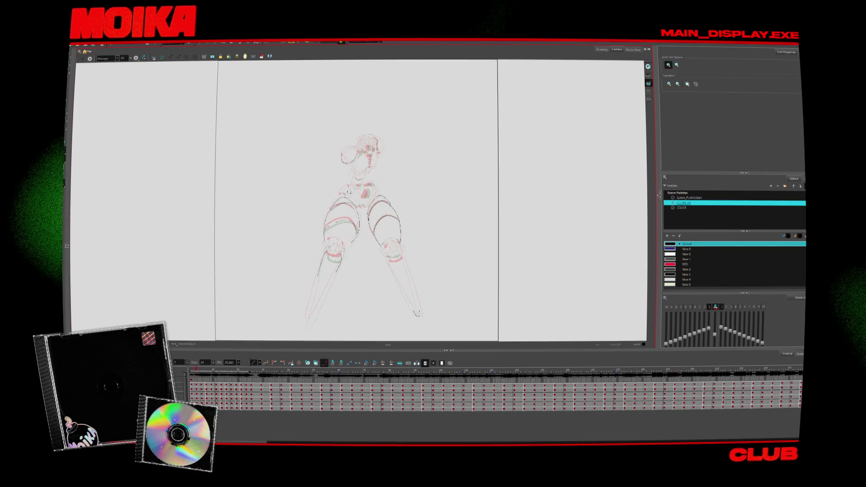
{"action": "scroll", "coordinate": [340, 195], "scroll_direction": "up", "scroll_amount": 1}
{"action": "key", "text": "Return"}
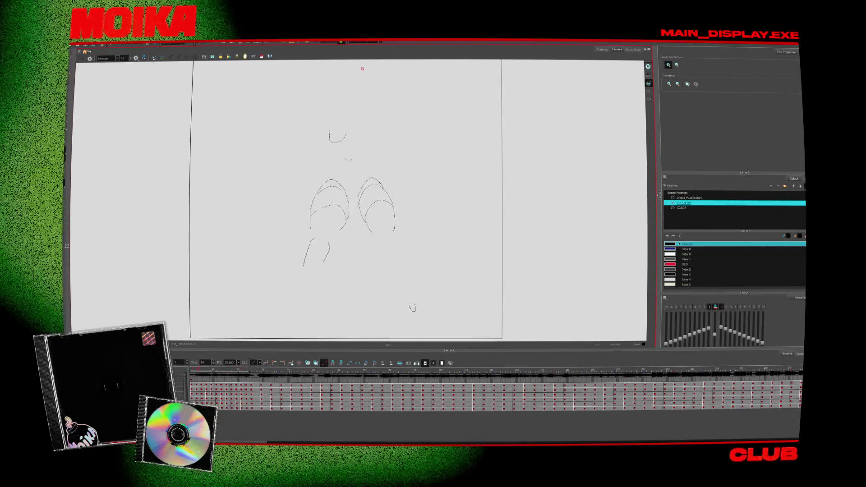
Browse the project's scene list to pick another scene
{"action": "left_click", "coordinate": [363, 41]}
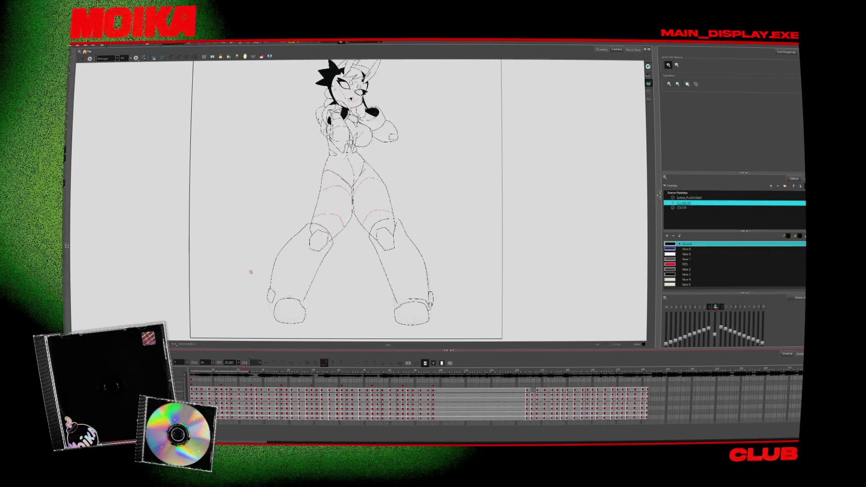
{"action": "scroll", "coordinate": [421, 180], "scroll_direction": "down", "scroll_amount": 1}
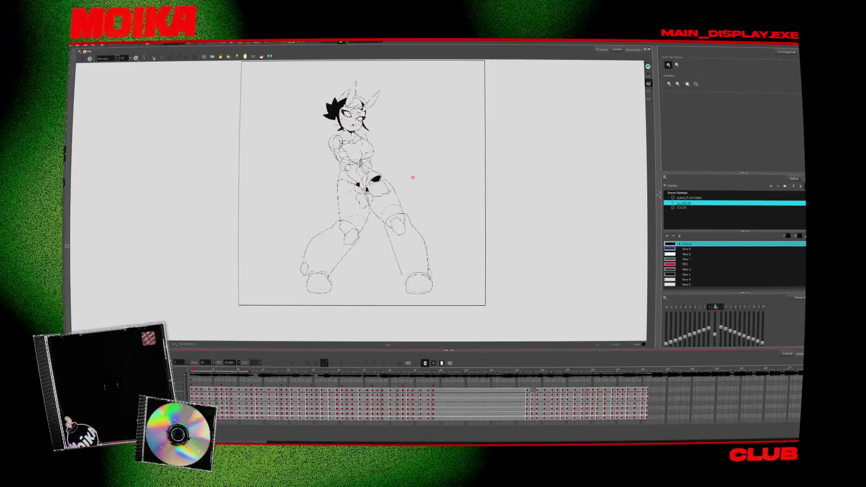
{"action": "scroll", "coordinate": [406, 134], "scroll_direction": "up", "scroll_amount": 1}
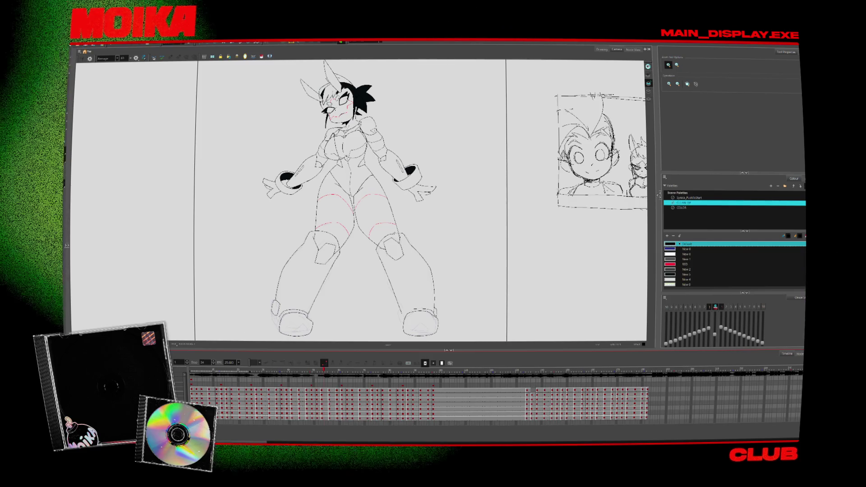
{"action": "key", "text": "super"}
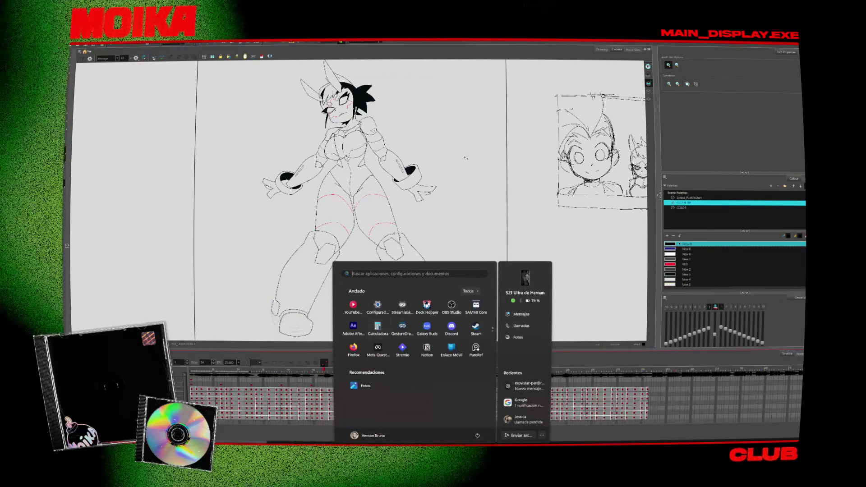
Bring up the browser with the 'SYNICA X MRMOMMUSIC | ANIMATION' YouTube video and start it playing
{"action": "key", "text": "super+d"}
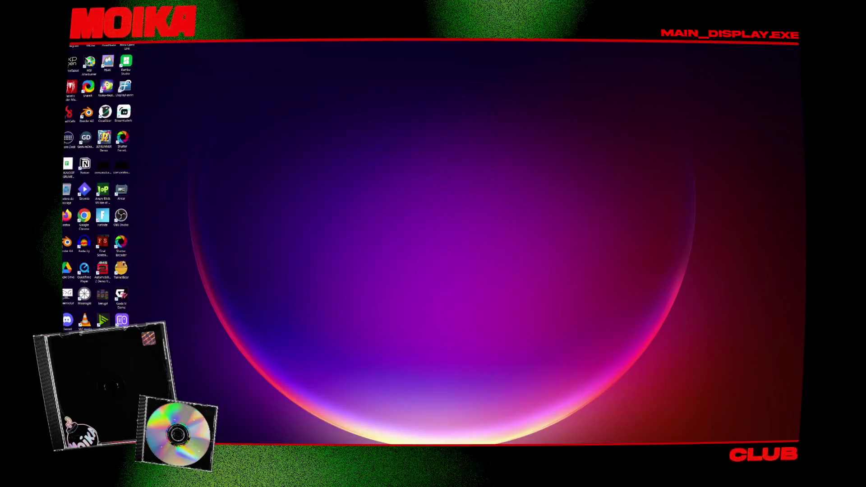
{"action": "key", "text": "super+d"}
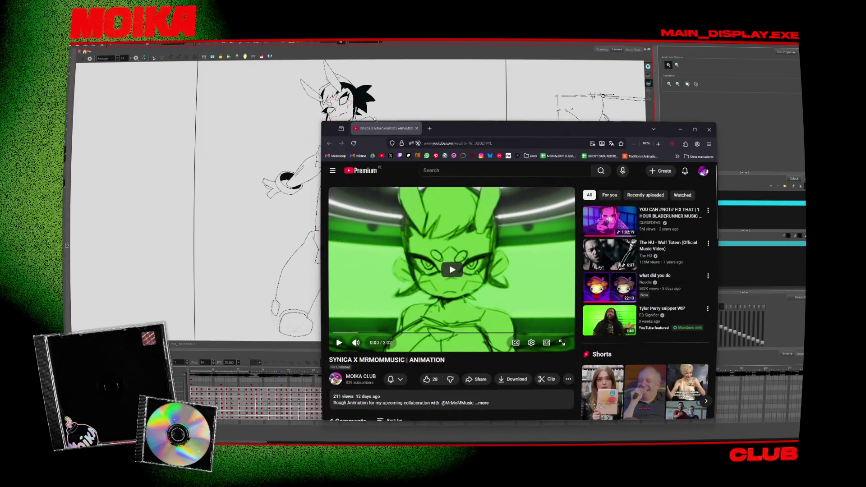
{"action": "left_click", "coordinate": [389, 284]}
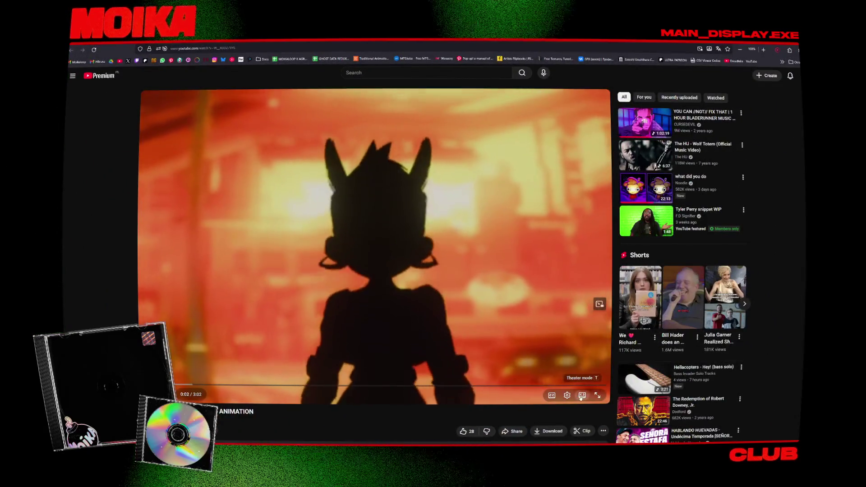
Switch the YouTube player to theater mode and watch the SYNICA X MRMOMMUSIC animation
{"action": "key", "text": "t"}
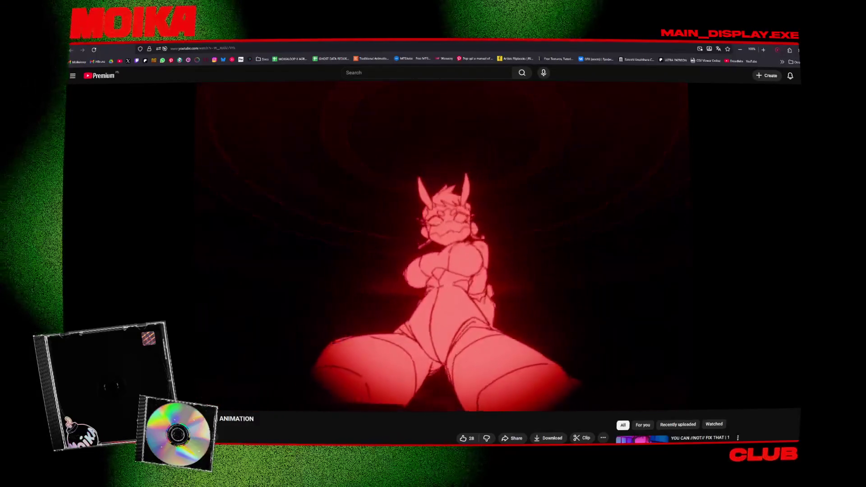
{"action": "mouse_move", "coordinate": [515, 304]}
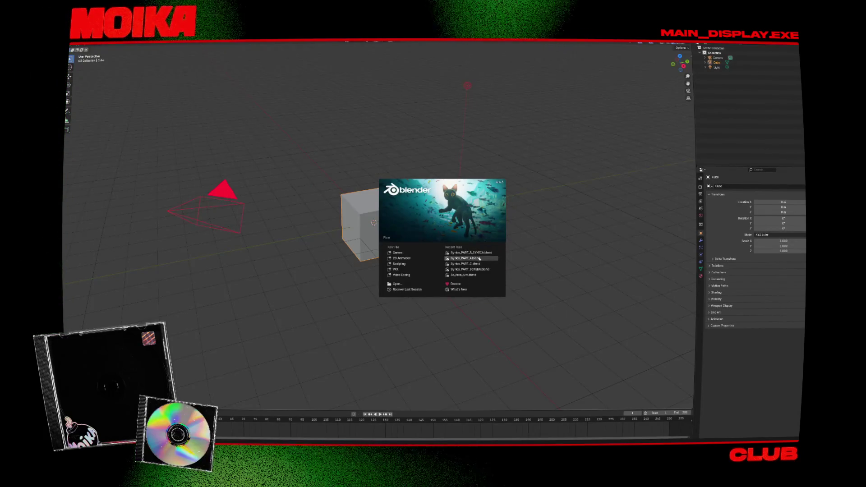
Open Syntica_PART_A and play the animation between frames 1890 and 2311
{"action": "left_click", "coordinate": [479, 258]}
{"action": "left_click_drag", "start_coordinate": [354, 350], "coordinate": [366, 346]}
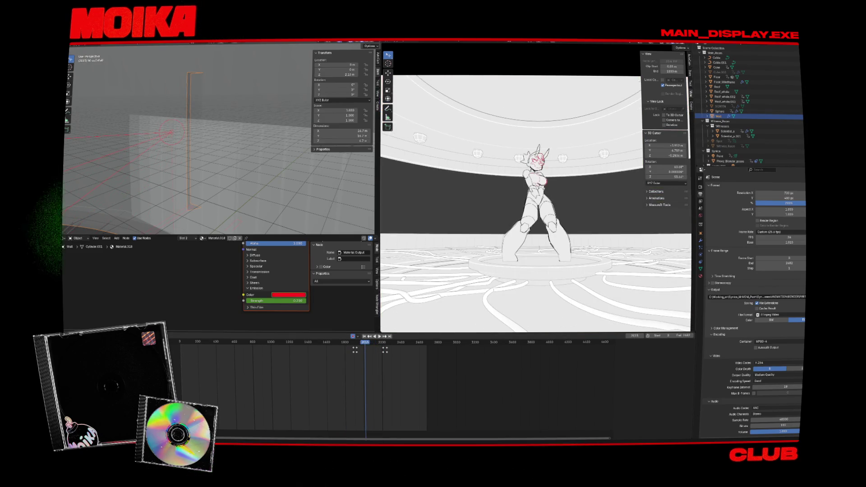
{"action": "key", "text": "space"}
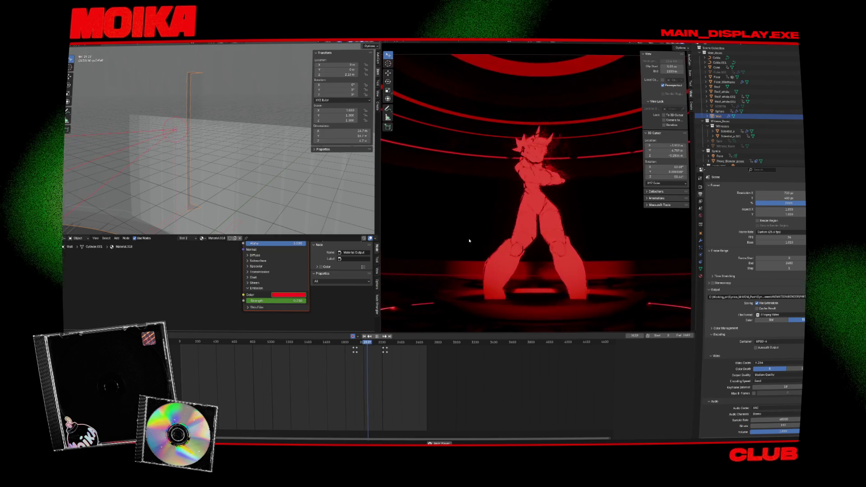
{"action": "left_click", "coordinate": [355, 347]}
{"action": "key", "text": "space"}
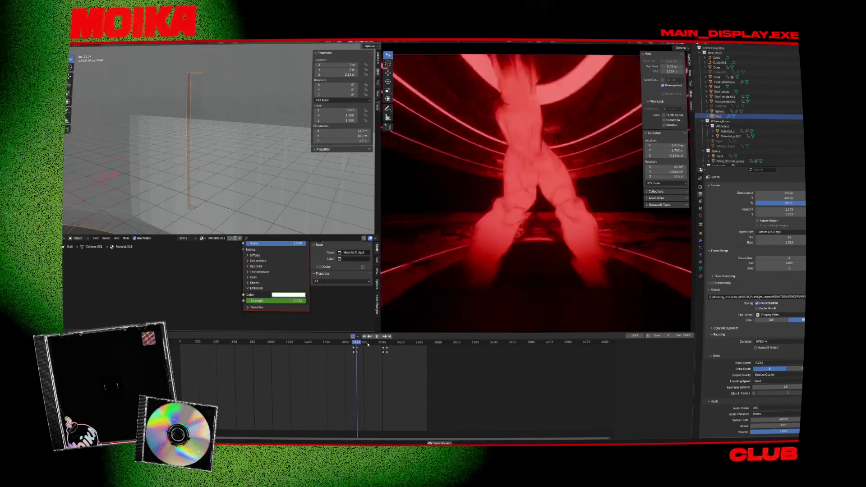
{"action": "left_click_drag", "start_coordinate": [368, 344], "coordinate": [378, 344]}
{"action": "key", "text": "space"}
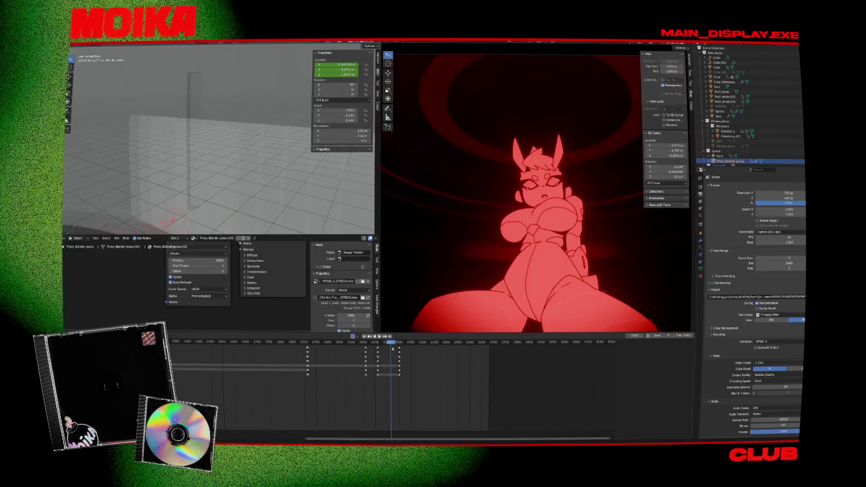
{"action": "key", "text": "space"}
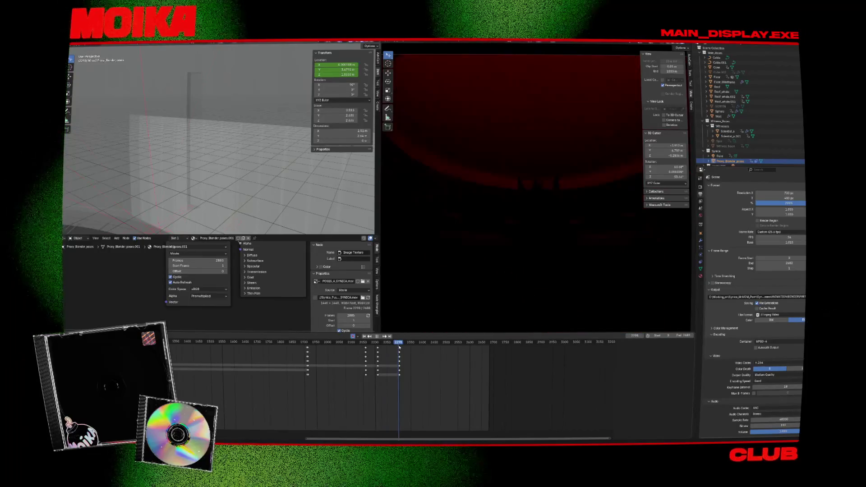
{"action": "key", "text": "space"}
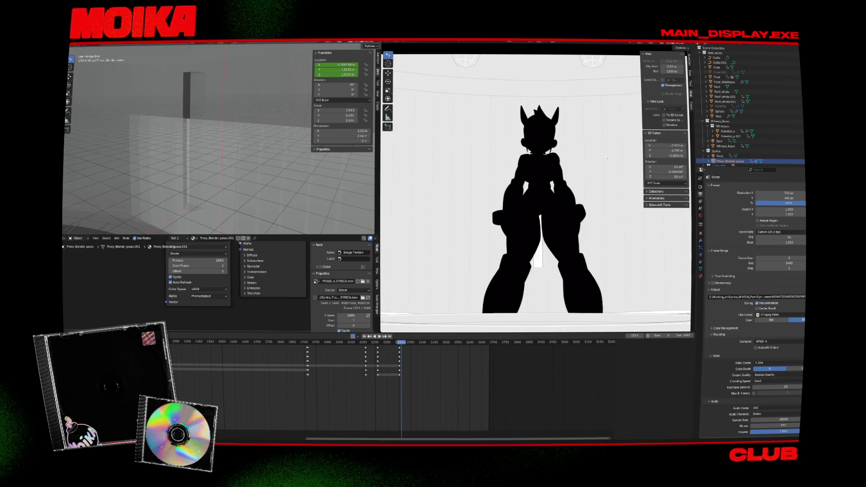
Box-select the keyframe column at frame 2305 and move it slightly later
{"action": "scroll", "coordinate": [400, 357], "scroll_direction": "up", "scroll_amount": 6}
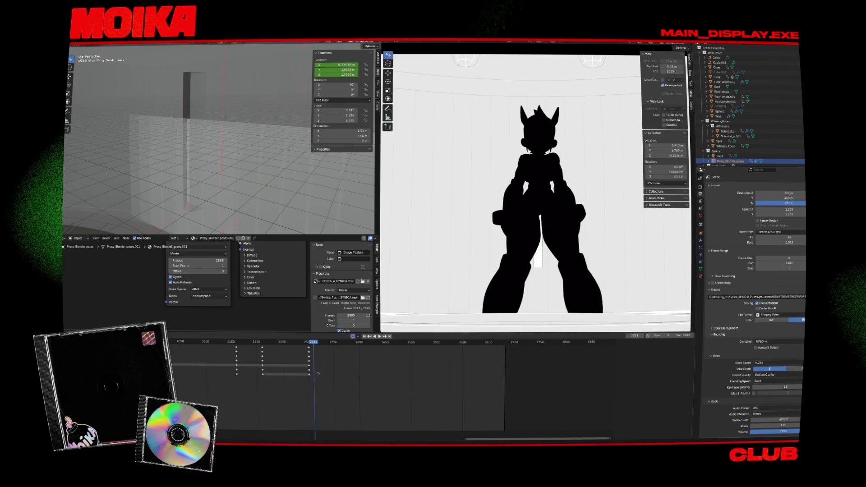
{"action": "left_click", "coordinate": [255, 342]}
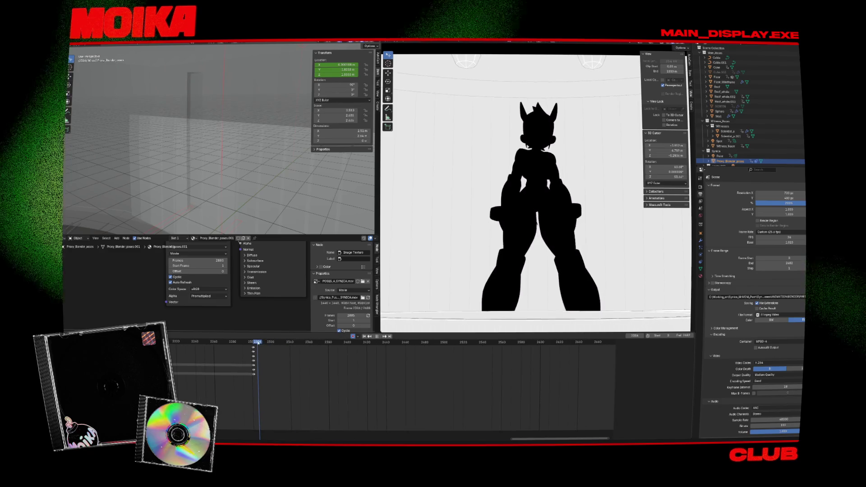
{"action": "left_click", "coordinate": [257, 349]}
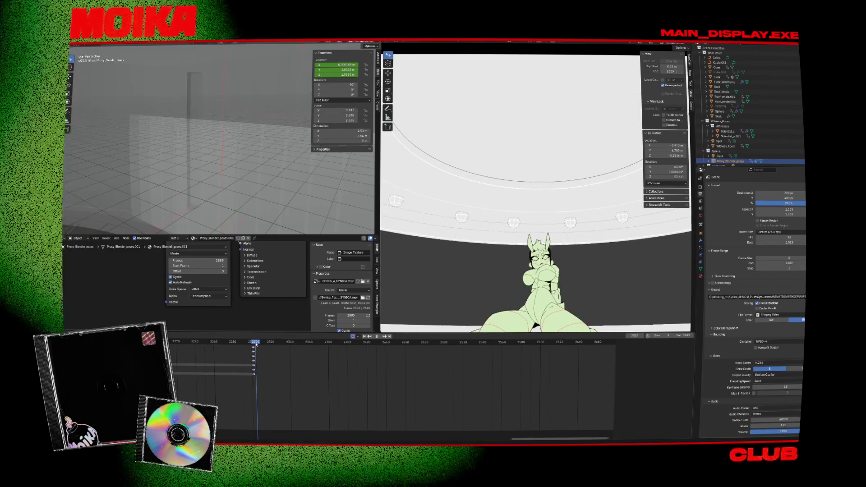
{"action": "scroll", "coordinate": [259, 353], "scroll_direction": "up", "scroll_amount": 2}
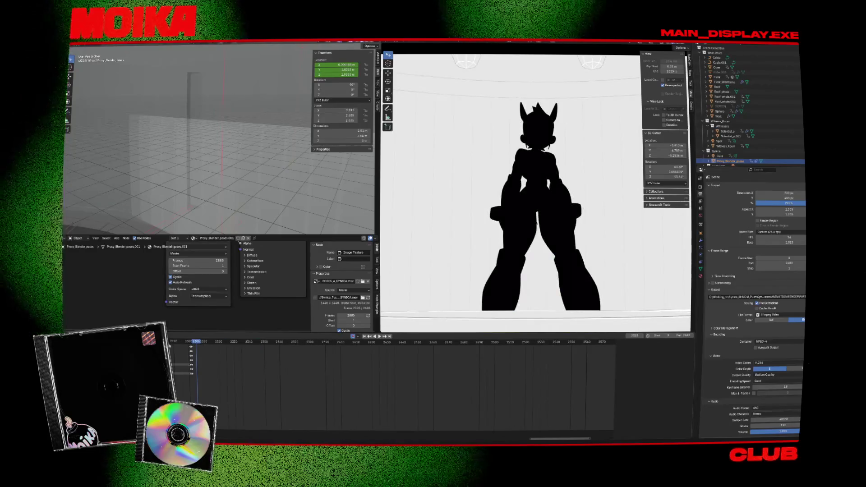
{"action": "left_click_drag", "start_coordinate": [183, 343], "coordinate": [203, 378]}
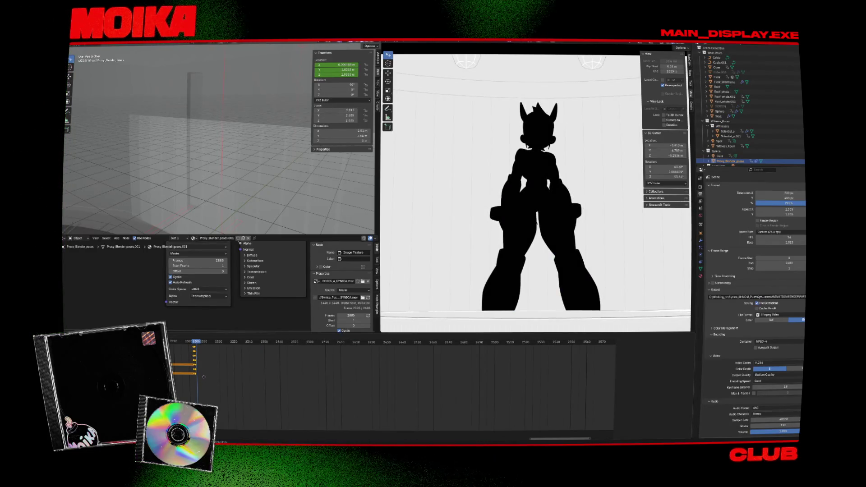
{"action": "key", "text": "g"}
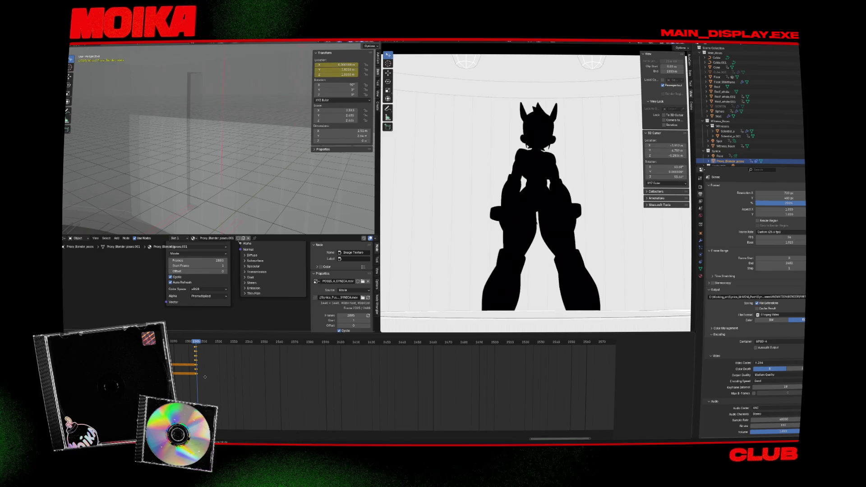